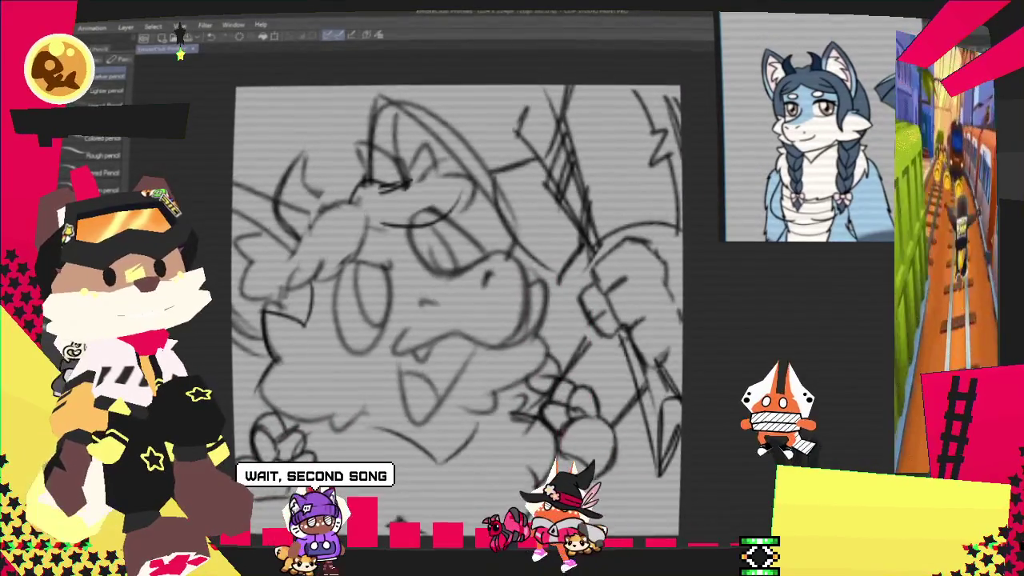
- Turn on layer colour for the rough sketch layer so its lines display blue
left_click(180, 32)
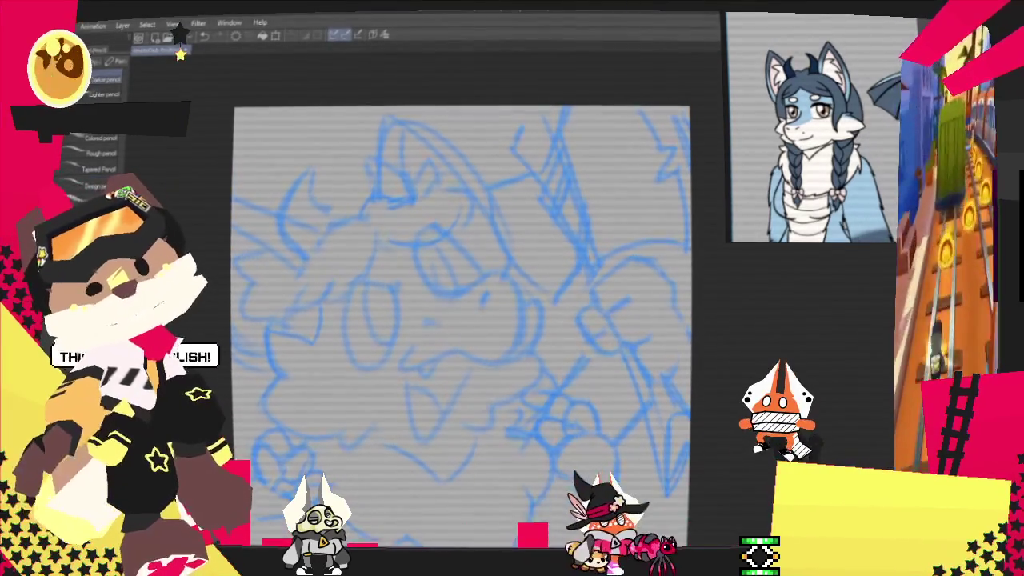
- Switch to the inking pens, undo a stray stroke, and ink the first snout curve
key("p")
key("p")
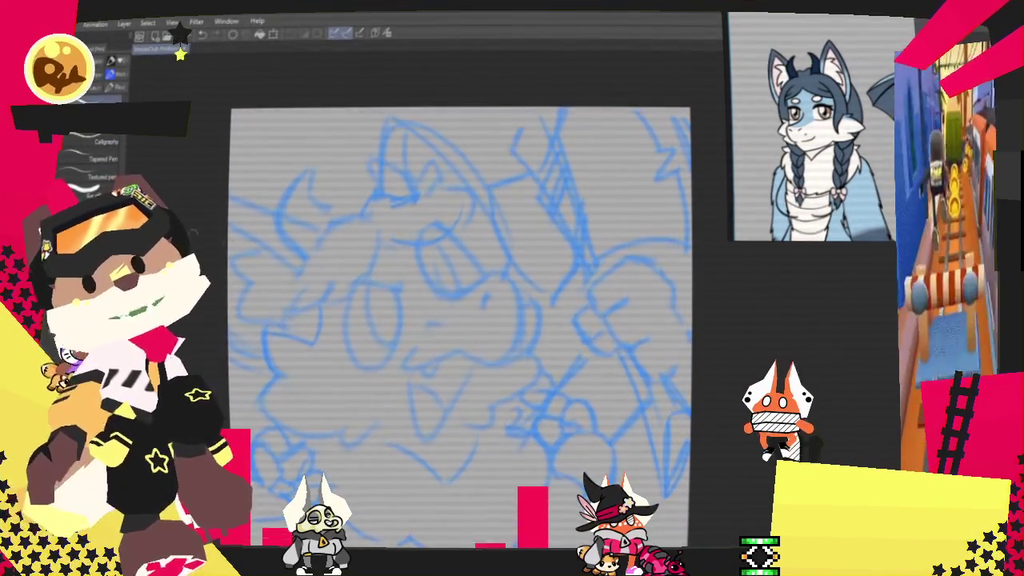
key("ctrl+z")
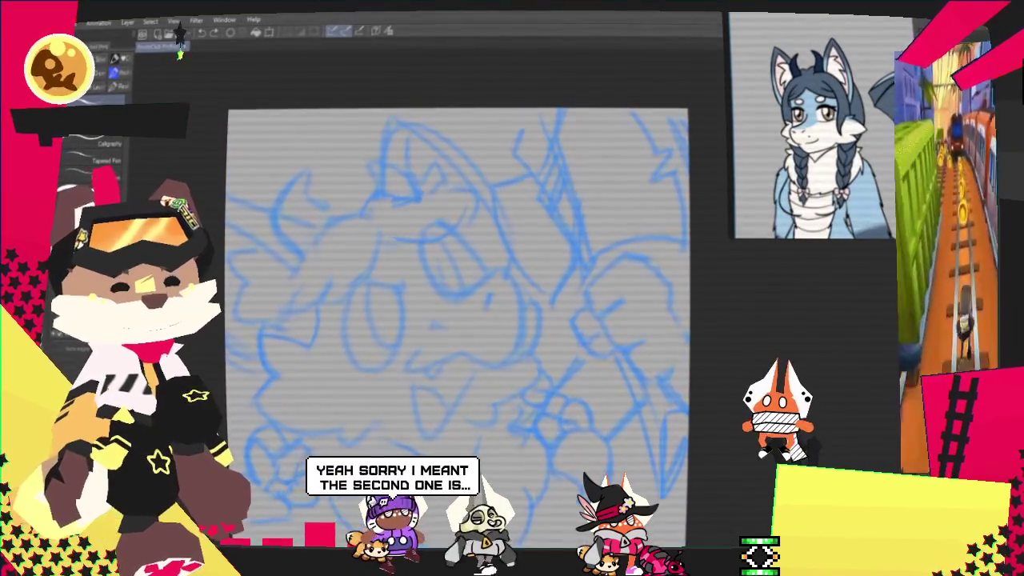
scroll(342, 400, "up", 2)
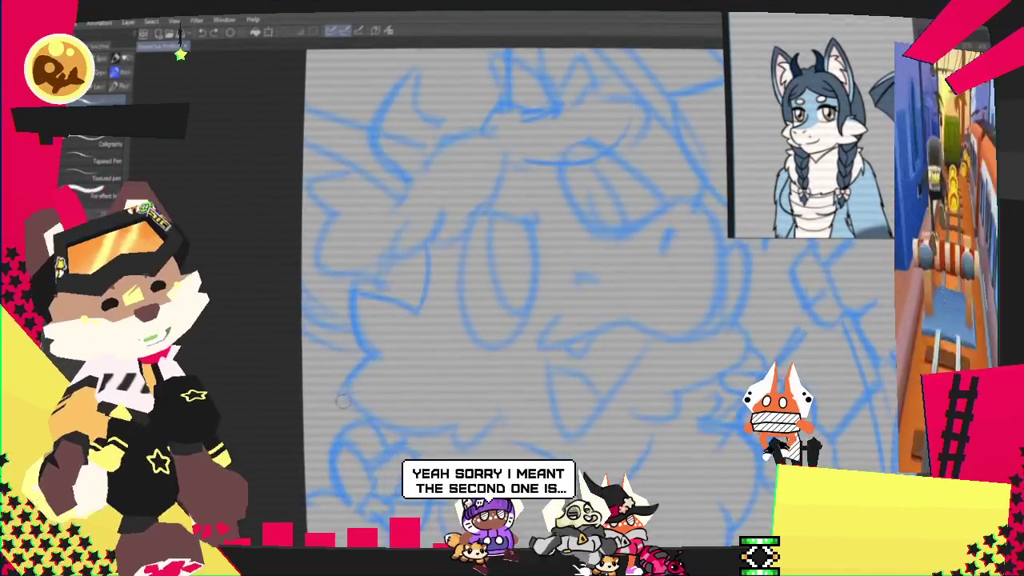
scroll(342, 400, "up", 2)
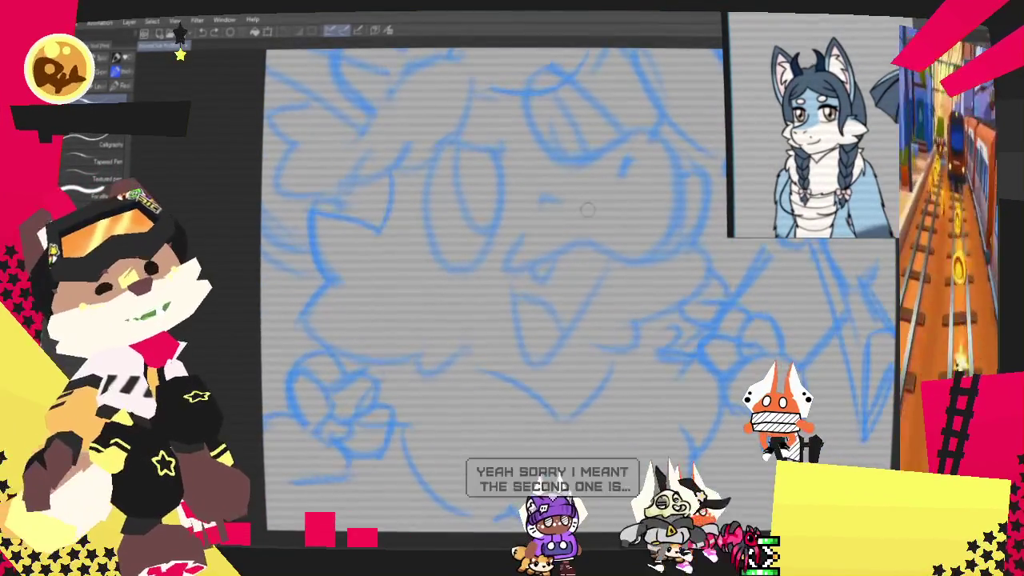
left_click_drag(504, 273, 657, 264)
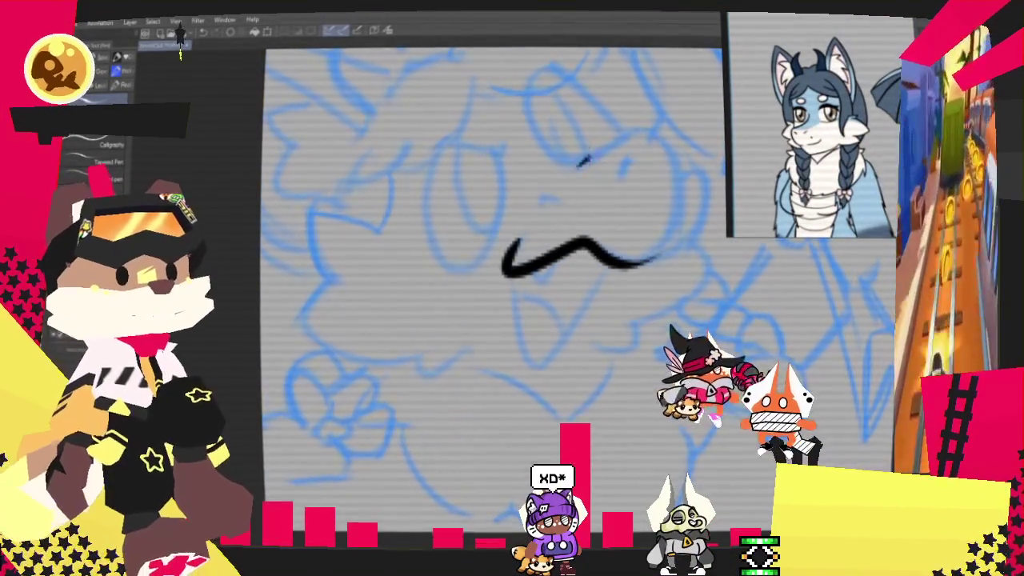
- Ink the snout's upper curve and lower joining line, redrawing strokes until clean
left_click_drag(579, 237, 670, 217)
key("ctrl+z")
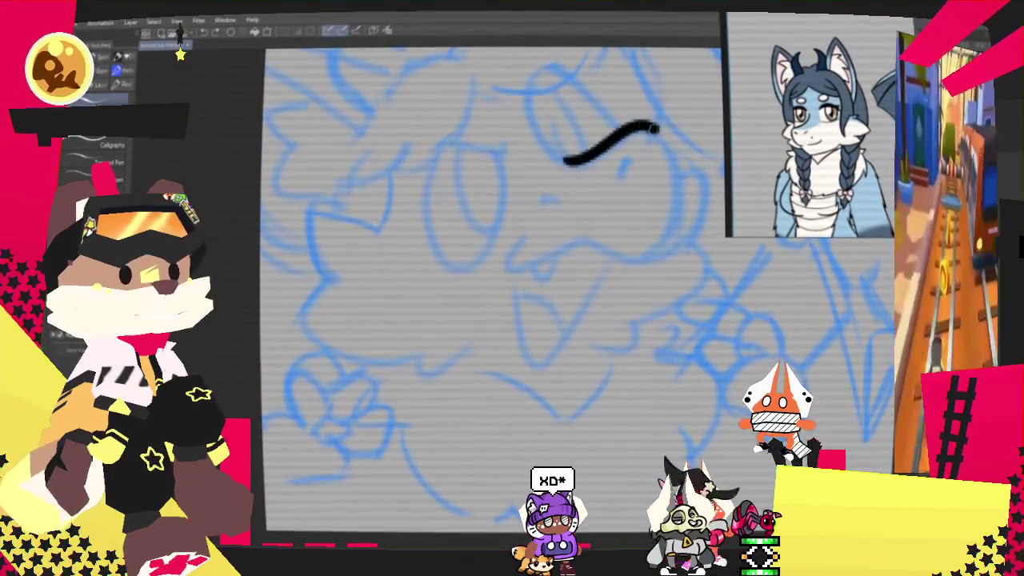
key("ctrl+z")
left_click_drag(567, 160, 620, 264)
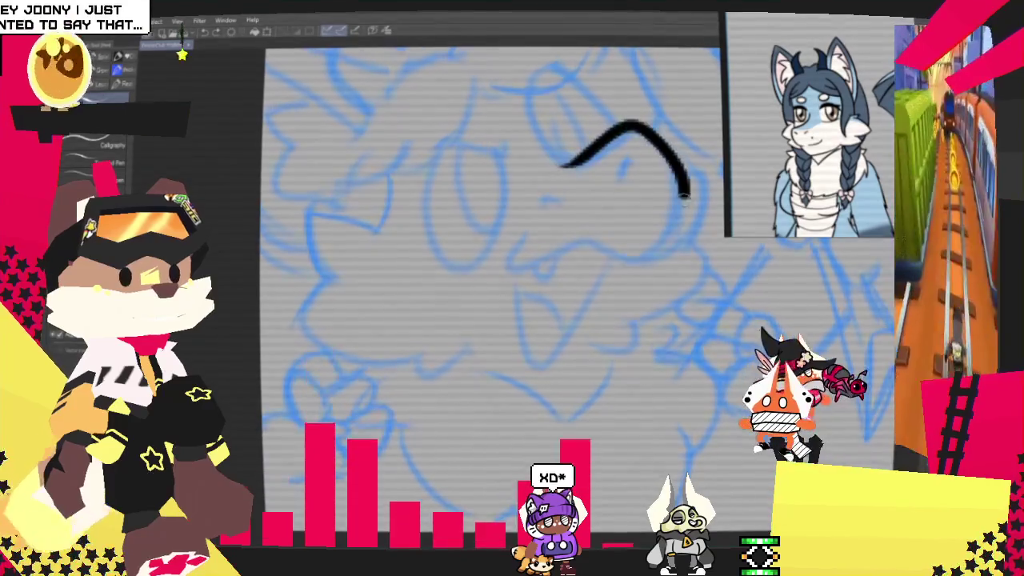
key("ctrl+z")
left_click_drag(566, 164, 620, 254)
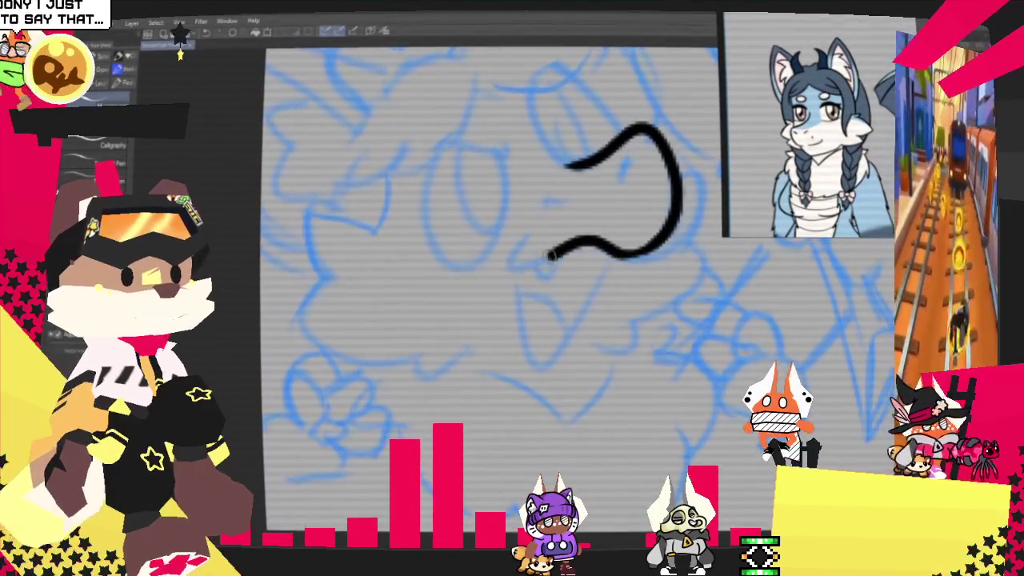
key("ctrl+z")
left_click_drag(509, 252, 640, 249)
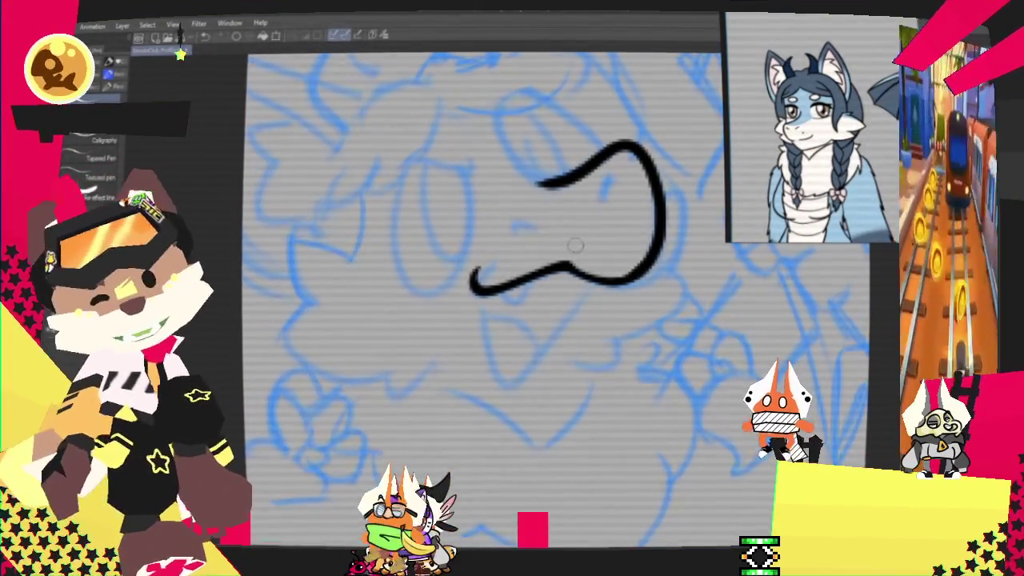
key("ctrl+z")
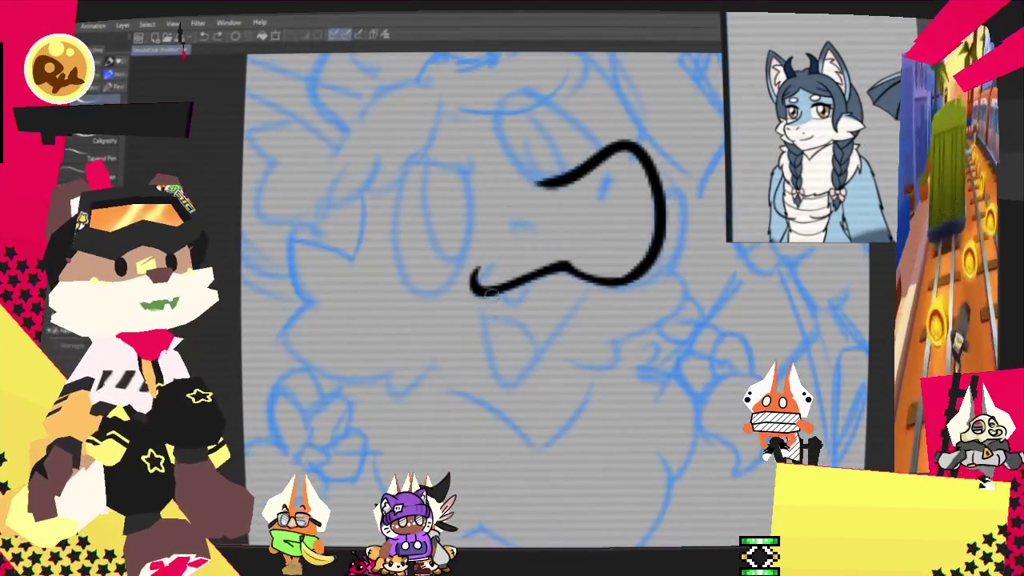
- Ink the open lower jaw from the snout's end, comparing it with undo and redo
key("ctrl+z")
left_click_drag(472, 276, 596, 292)
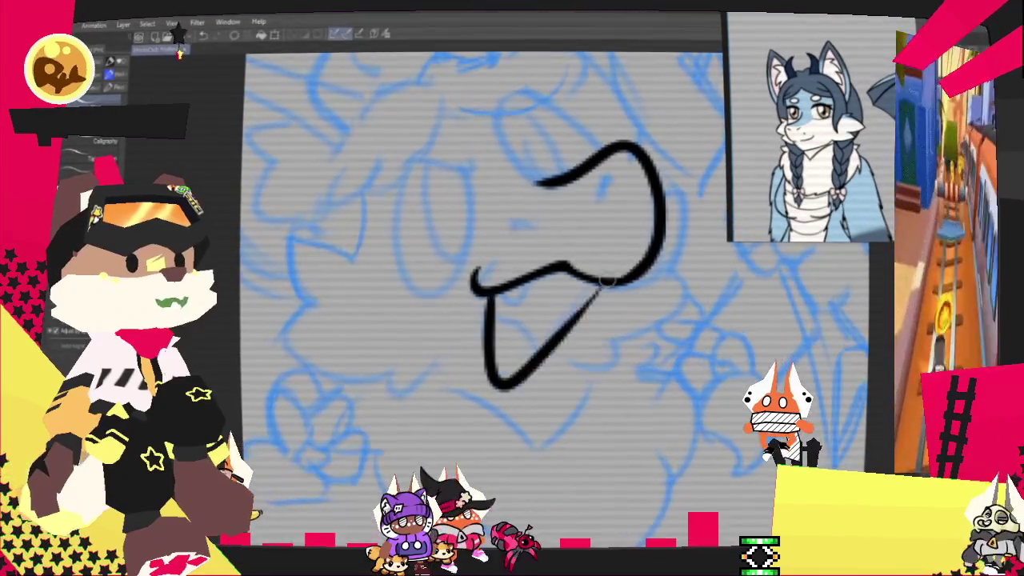
key("ctrl+z")
key("ctrl+y")
key("ctrl+z")
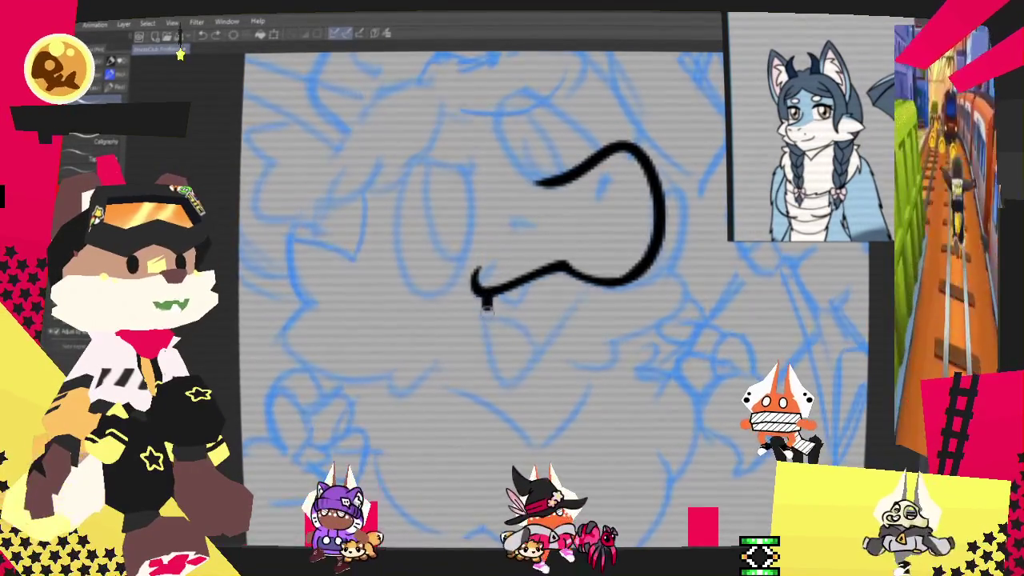
key("ctrl+y")
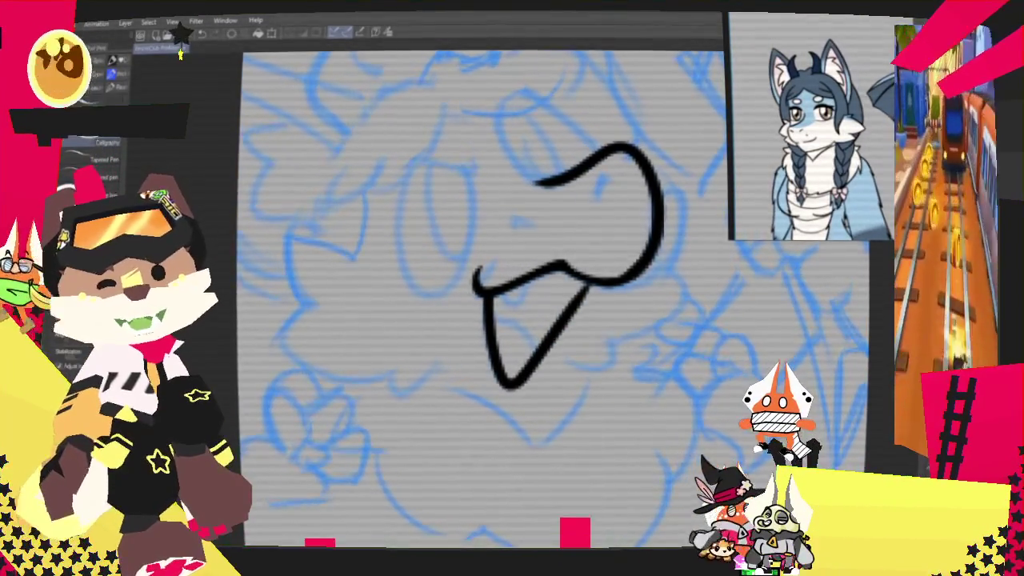
- Add a small fang inside the mouth and two nostrils on the snout
mouse_move(505, 285)
left_mouse_down()
mouse_move(528, 305)
mouse_move(524, 342)
left_mouse_up()
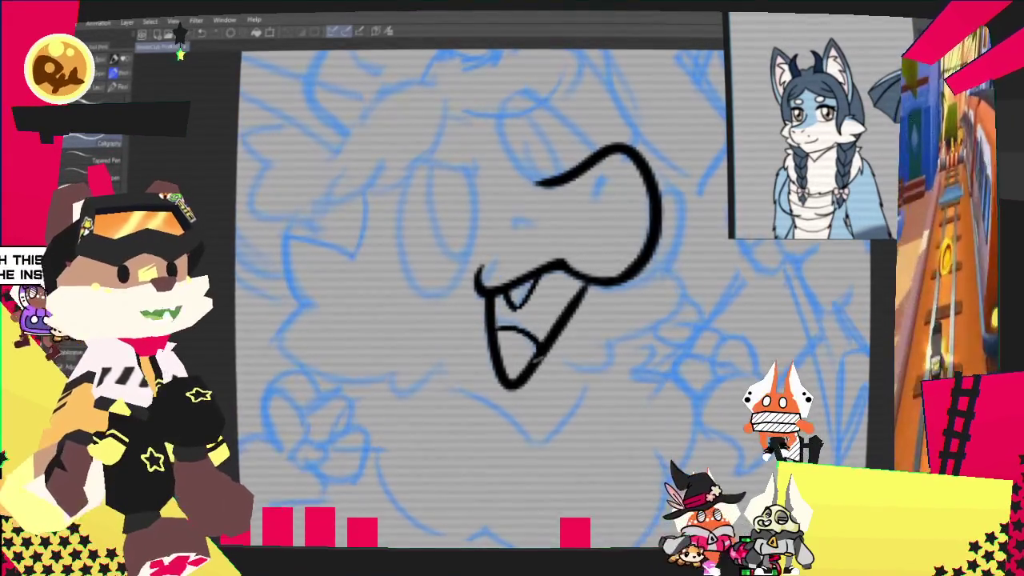
left_click_drag(511, 231, 534, 229)
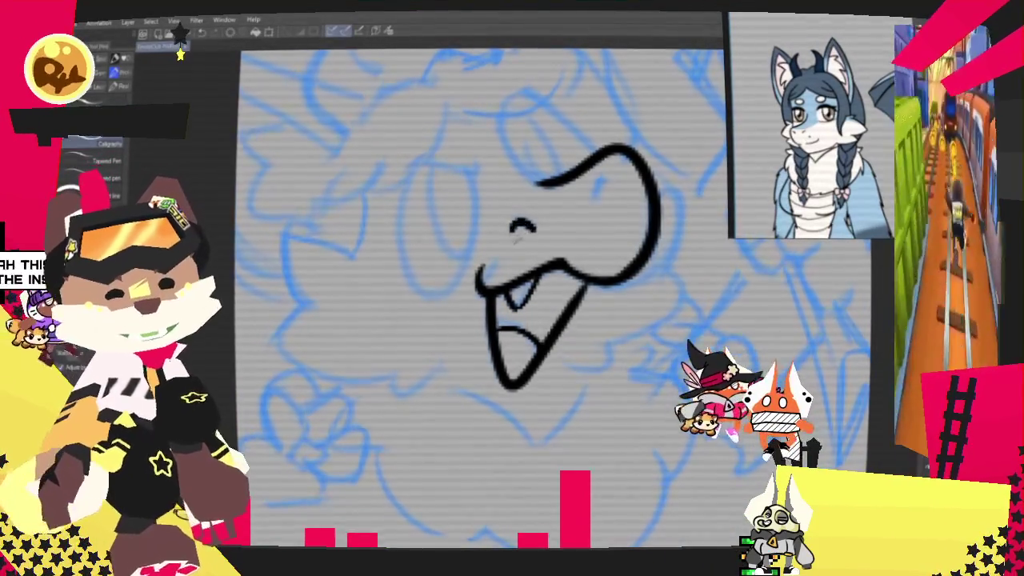
left_click_drag(610, 184, 591, 201)
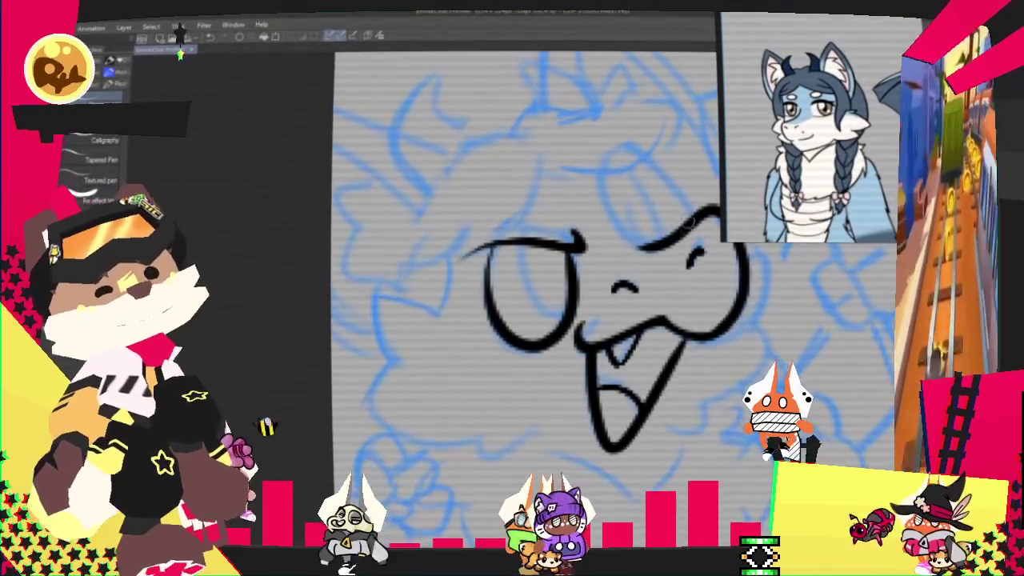
- Ink a large oval for the creature's second eye
left_click_drag(637, 237, 610, 160)
key("ctrl+z")
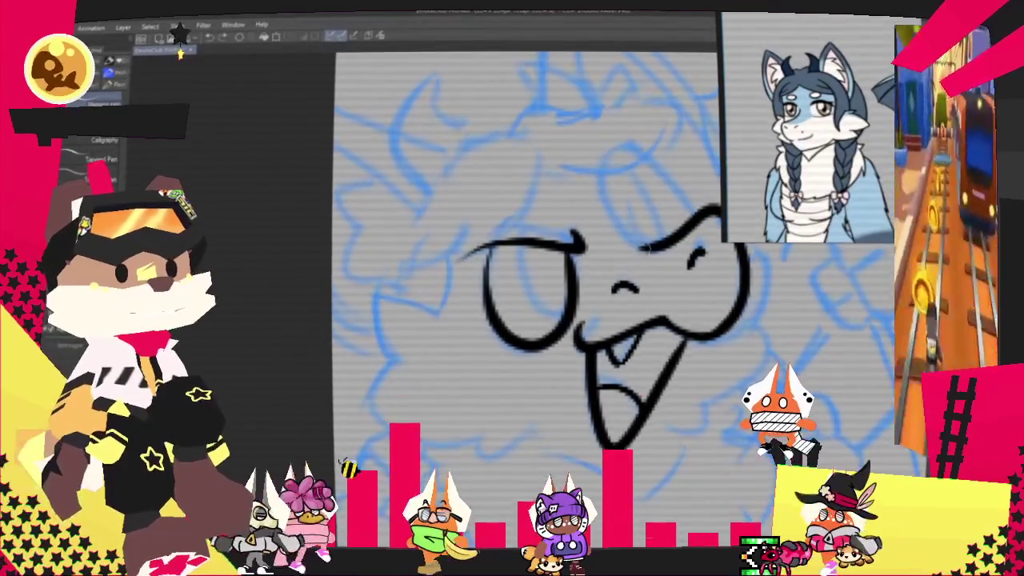
left_click_drag(635, 240, 608, 185)
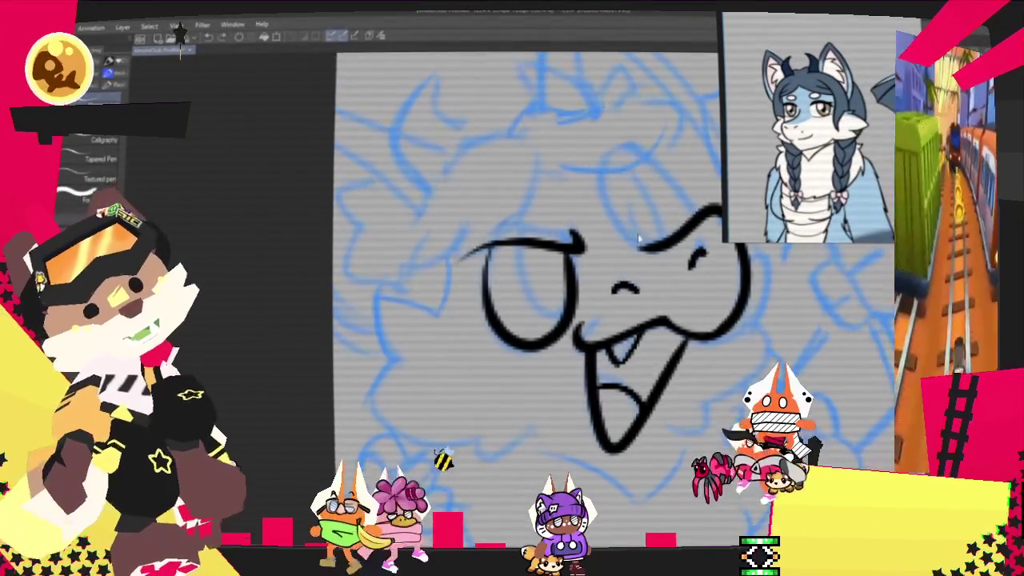
key("ctrl+z")
left_click_drag(638, 239, 679, 200)
- Draw a pupil inside the left eye and begin the left ear outline
left_click_drag(556, 261, 559, 315)
key("ctrl+z")
left_click_drag(556, 260, 560, 316)
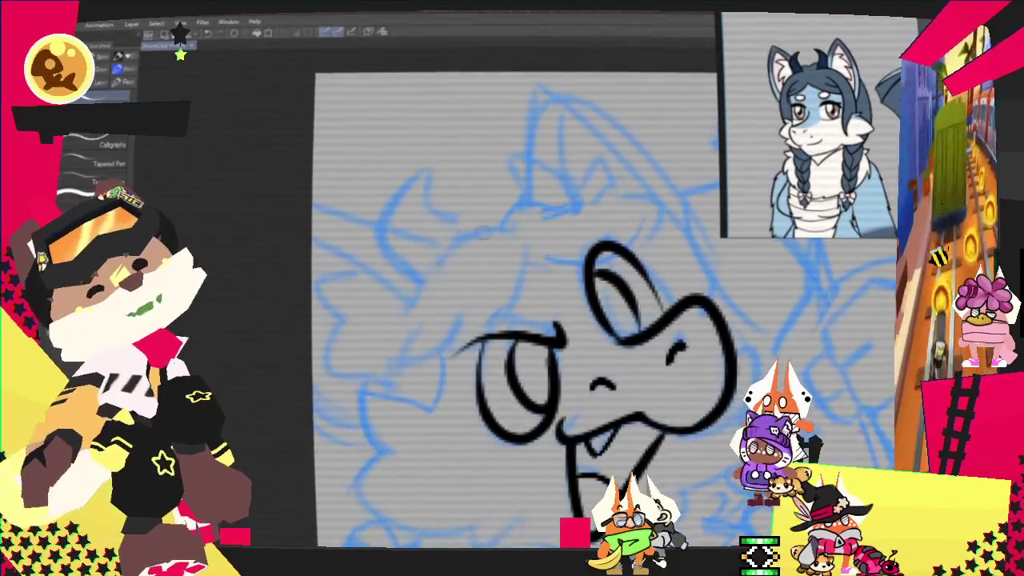
mouse_move(484, 232)
left_mouse_down()
mouse_move(422, 168)
mouse_move(370, 268)
left_mouse_up()
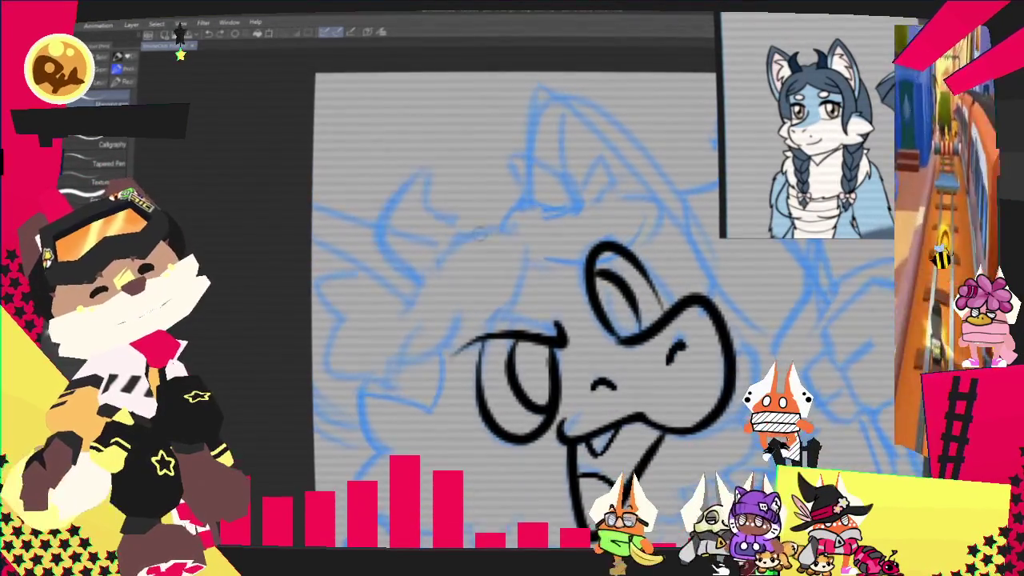
- Ink the large left ear shape and redraw the right ear as a larger arc
left_click_drag(448, 212, 412, 272)
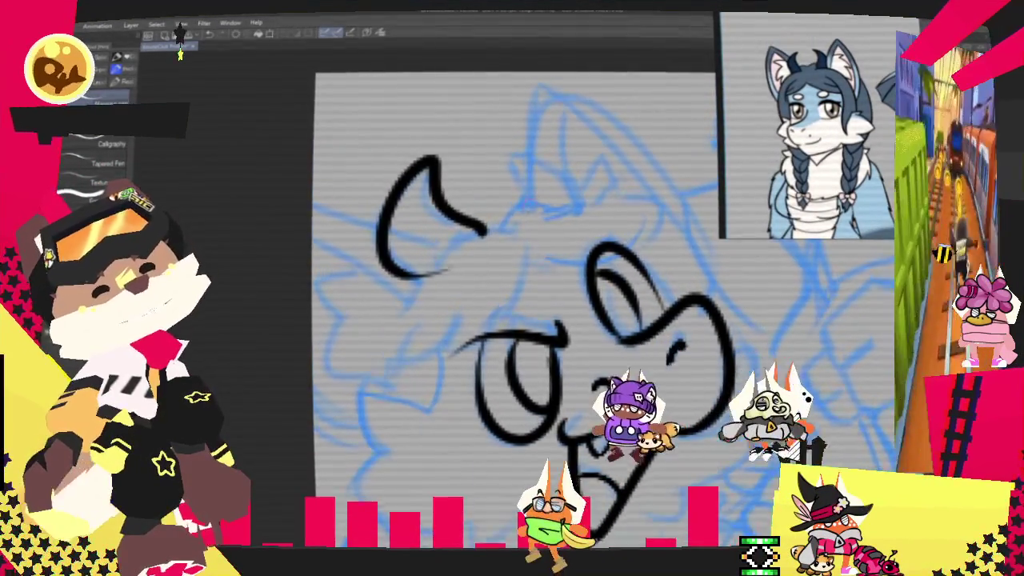
left_click_drag(502, 168, 532, 204)
key("ctrl+z")
left_click_drag(516, 169, 532, 205)
key("ctrl+z")
left_click_drag(505, 154, 594, 212)
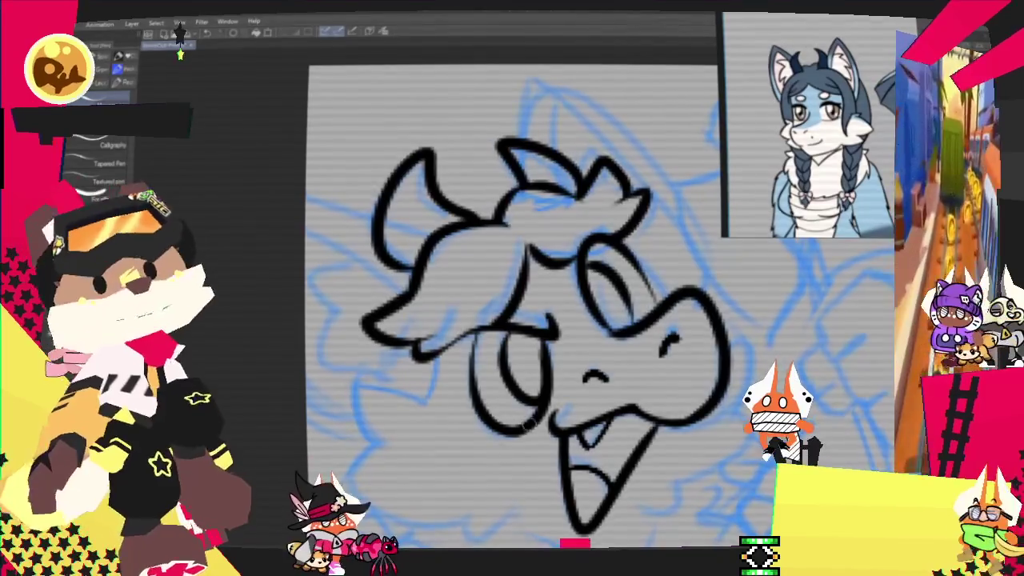
mouse_move(512, 304)
left_mouse_down()
mouse_move(473, 324)
mouse_move(490, 212)
left_mouse_up()
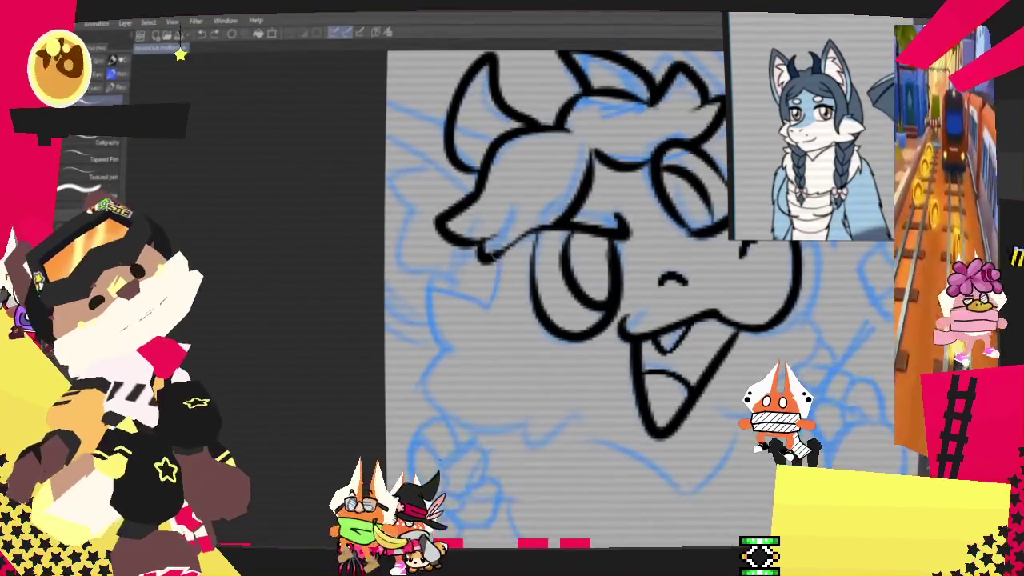
- Ink tufted fur curves down the left cheek, undoing the last extra tuft
left_click_drag(502, 268, 483, 326)
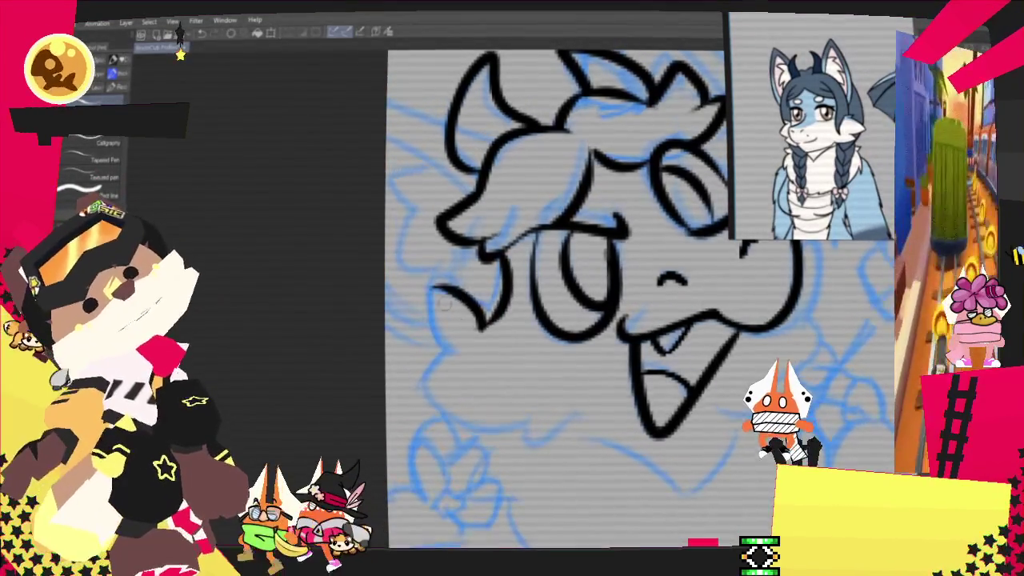
left_click_drag(424, 289, 453, 357)
left_click_drag(428, 292, 448, 348)
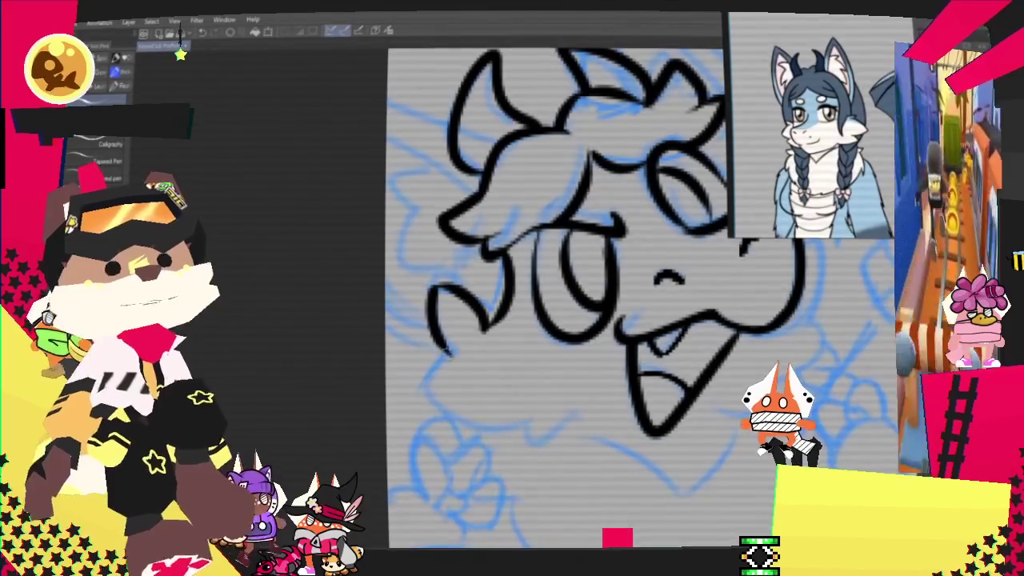
left_click_drag(451, 356, 500, 412)
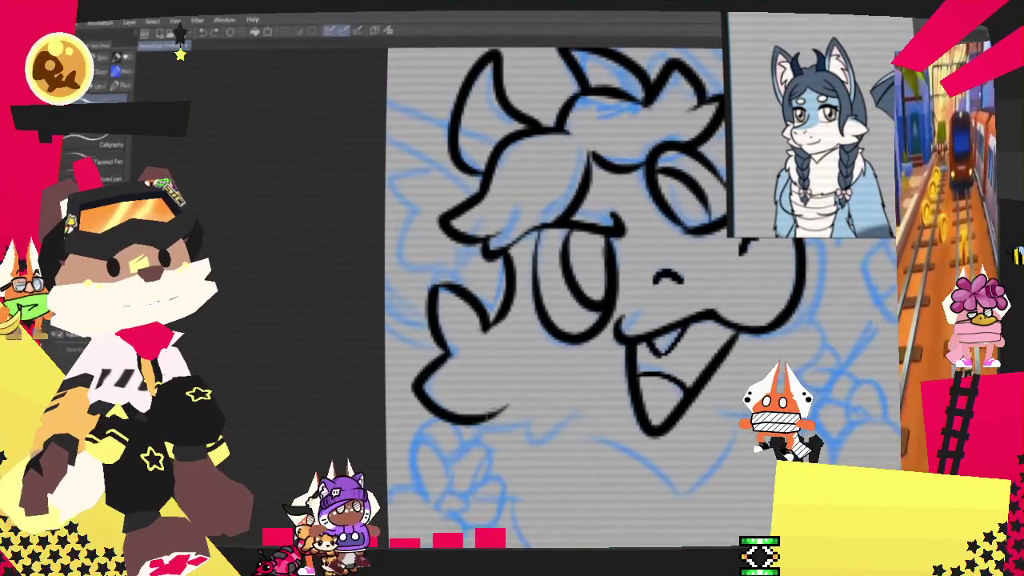
left_click_drag(489, 424, 552, 422)
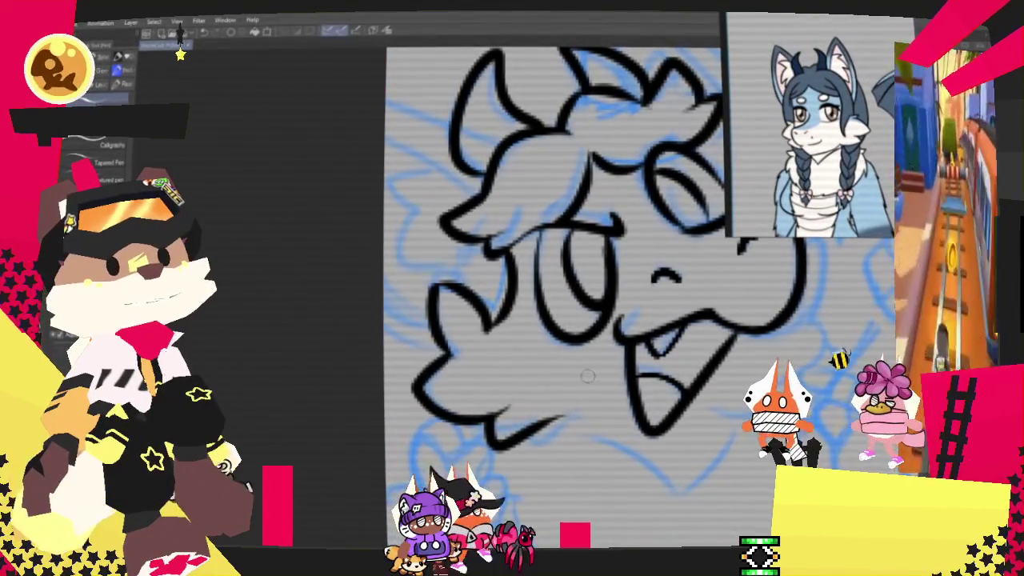
key("ctrl+z")
key("ctrl+z")
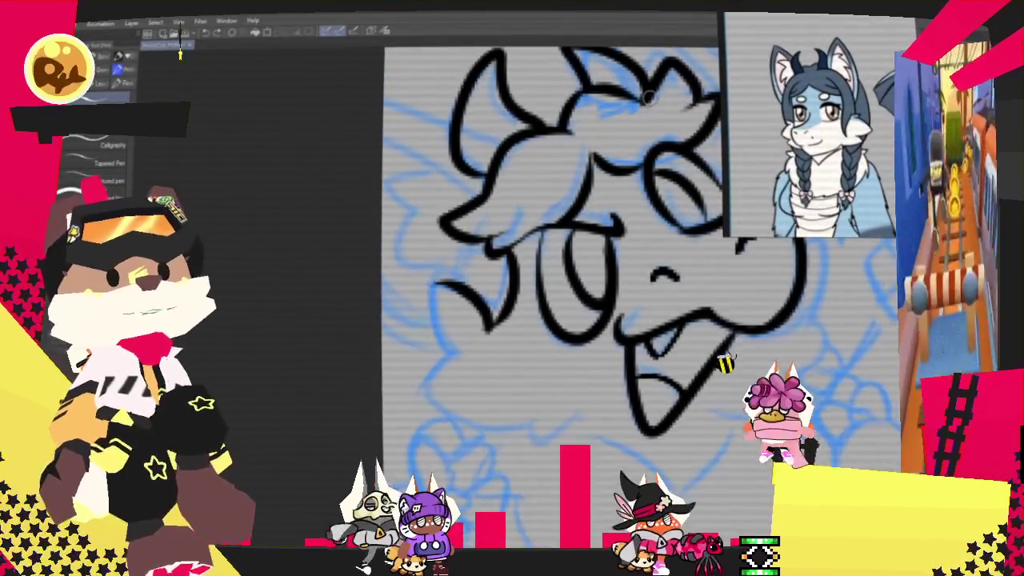
scroll(552, 280, "up", 3)
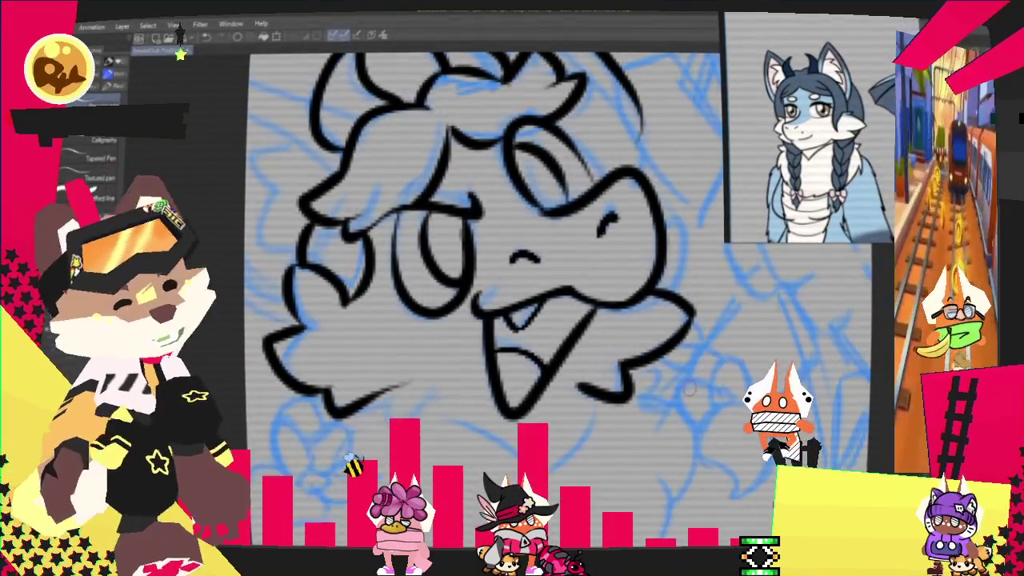
- Ink a V-shaped fur point under the chin and the curved chest-fur outline
left_click_drag(690, 389, 618, 301)
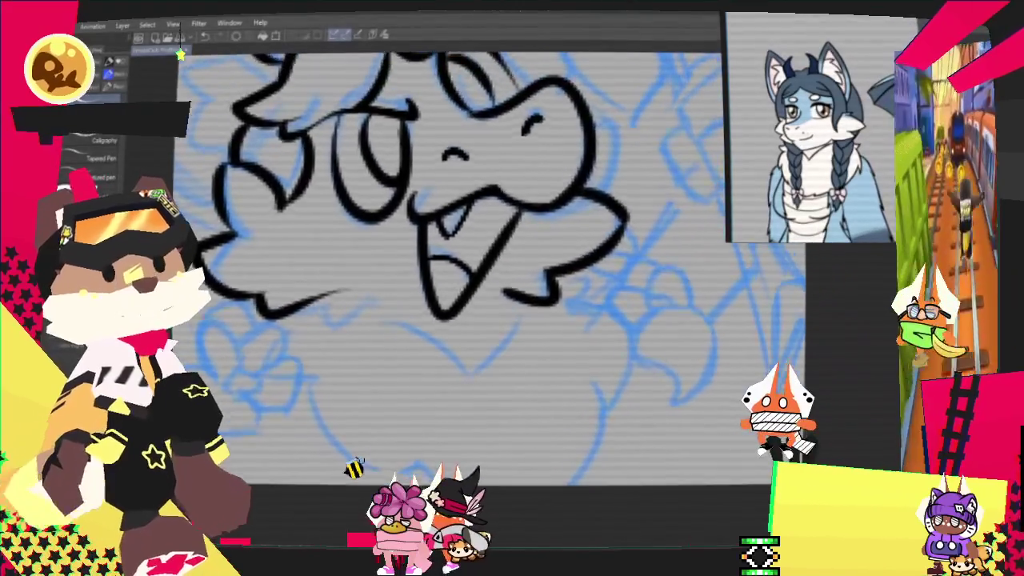
mouse_move(396, 319)
left_mouse_down()
mouse_move(363, 254)
mouse_move(436, 312)
left_mouse_up()
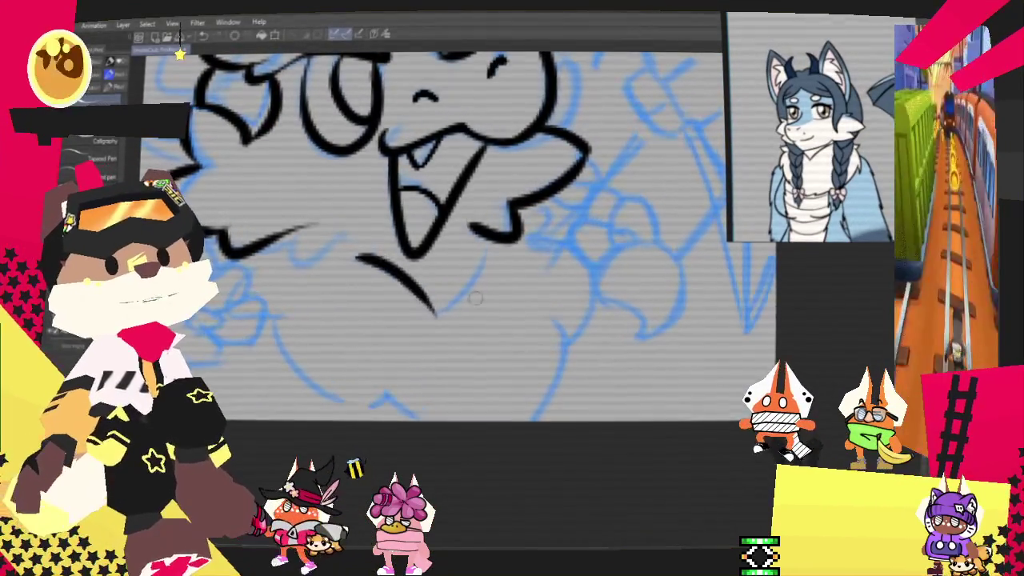
mouse_move(432, 308)
left_mouse_down()
mouse_move(485, 245)
mouse_move(592, 320)
mouse_move(501, 416)
left_mouse_up()
left_click_drag(304, 276, 392, 412)
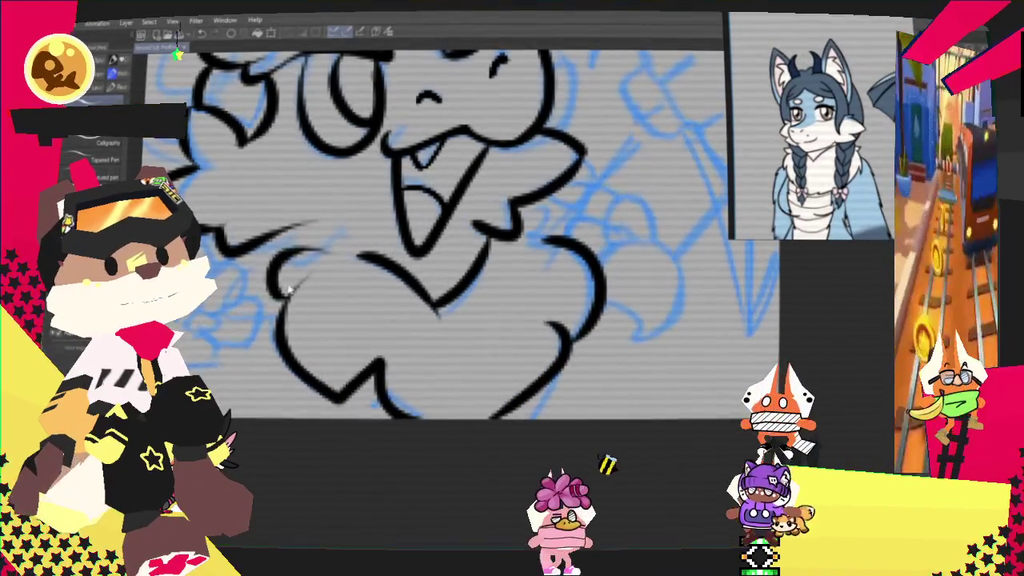
left_click_drag(276, 244, 360, 254)
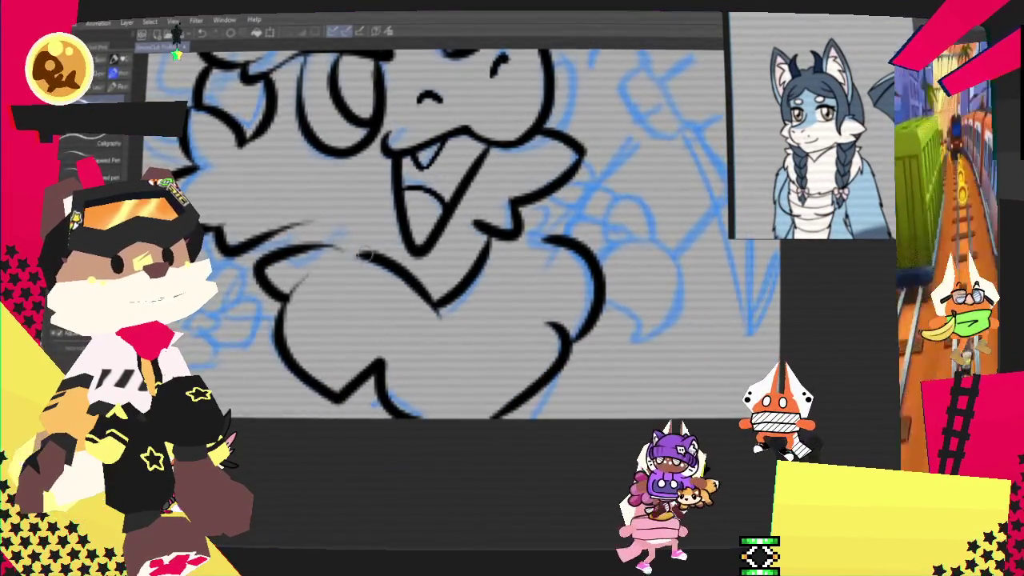
key("ctrl+z")
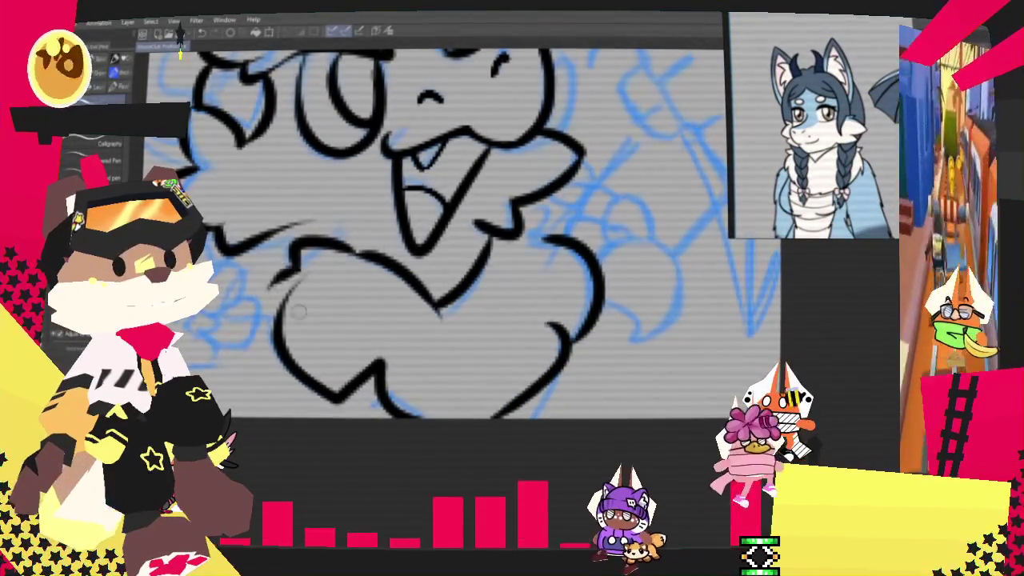
left_click_drag(349, 254, 281, 239)
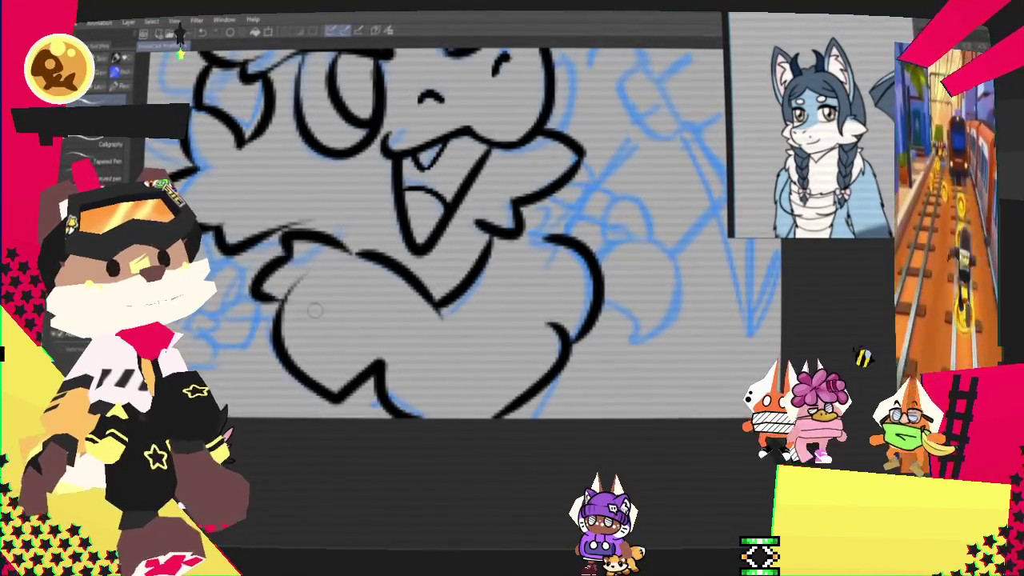
scroll(304, 308, "down", 2)
scroll(480, 288, "down", 2)
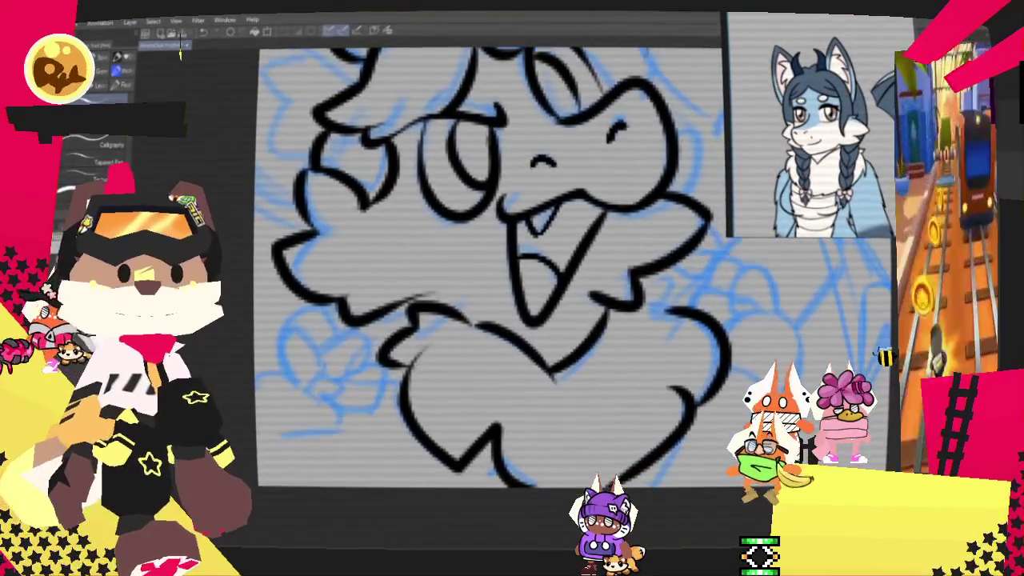
scroll(480, 264, "up", 2)
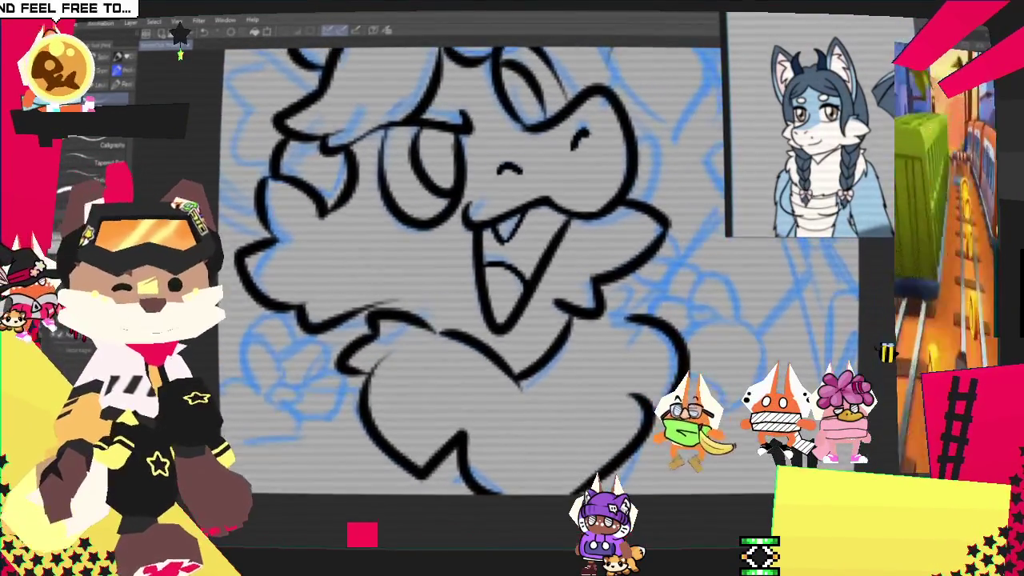
scroll(480, 287, "up", 1)
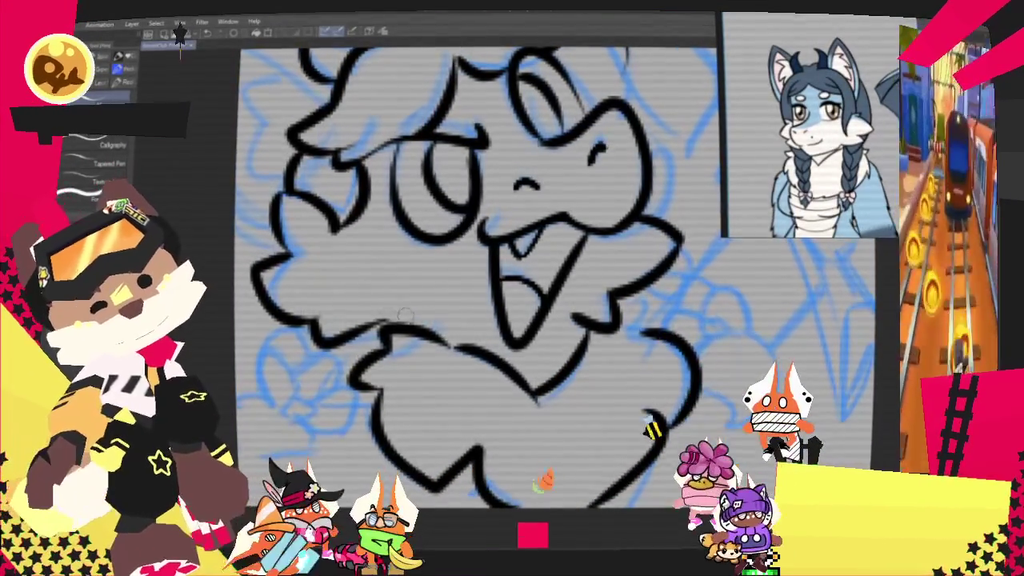
scroll(472, 280, "up", 3)
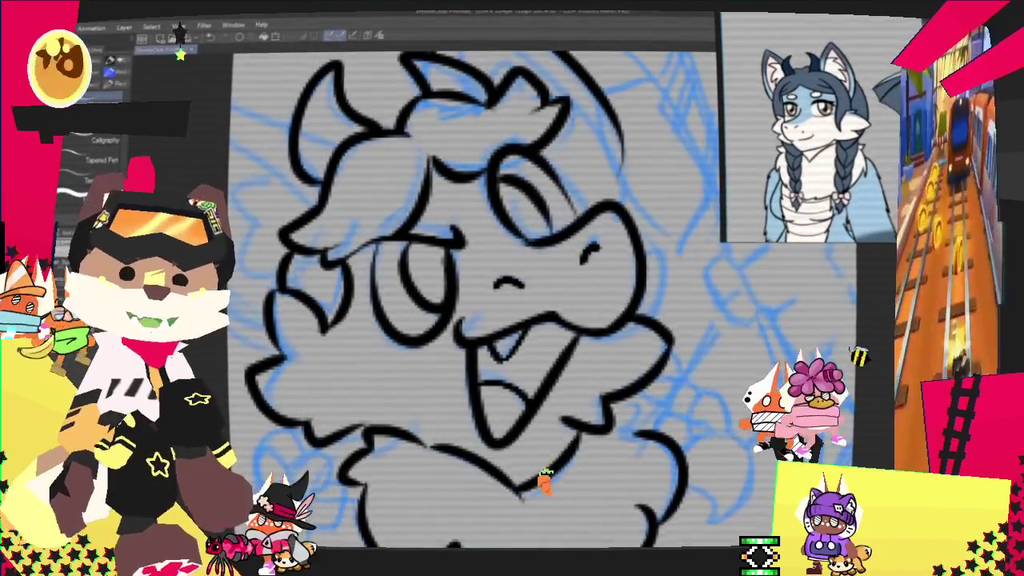
scroll(512, 304, "up", 3)
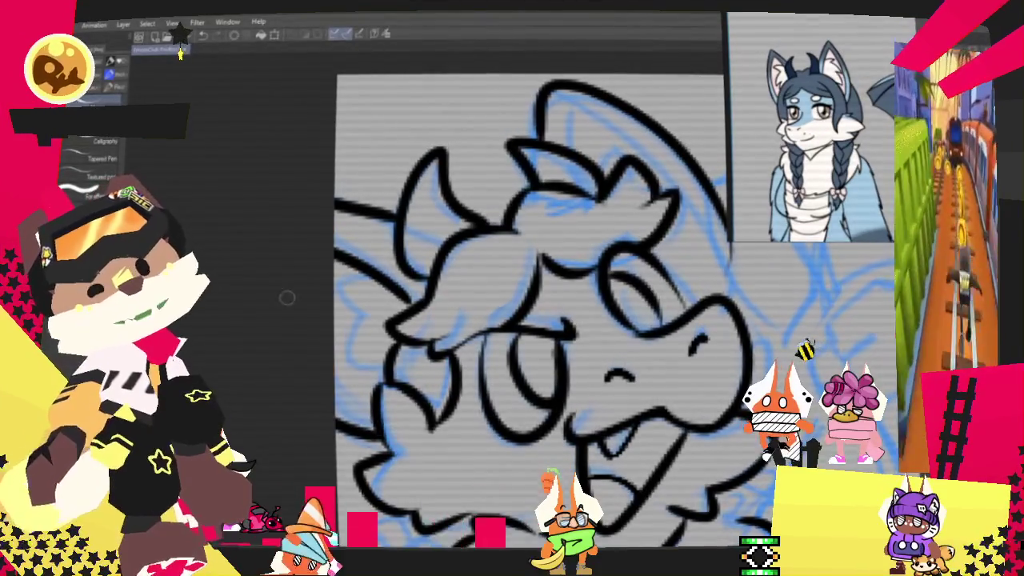
left_click(104, 142)
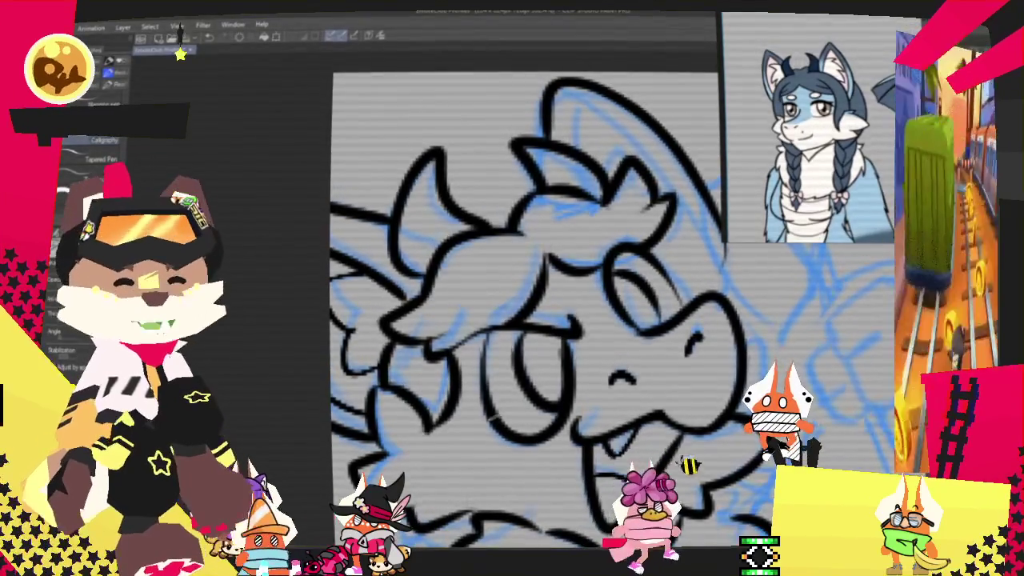
- Draw an inner contour line following the large horn's curve
left_click_drag(520, 280, 412, 360)
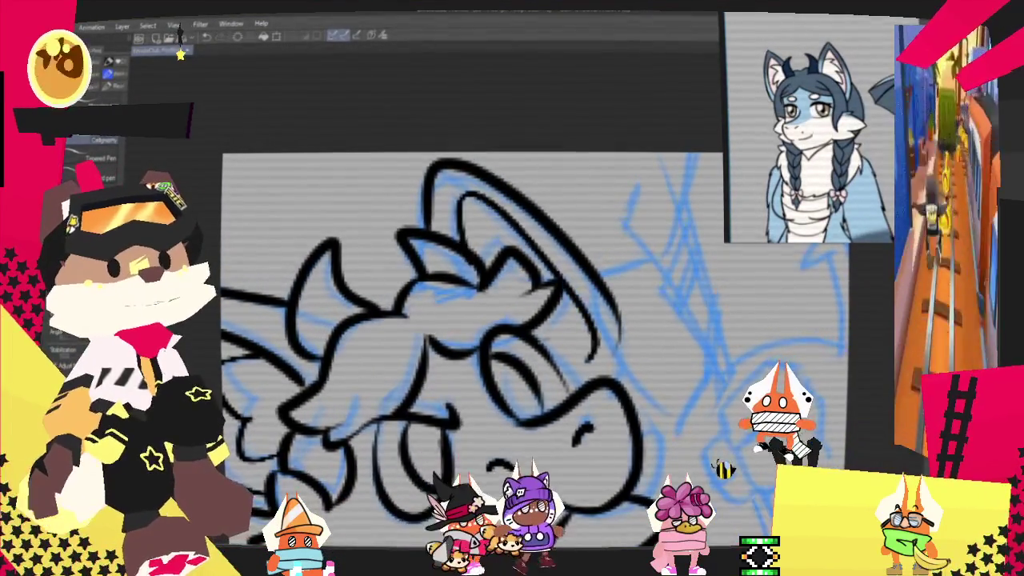
left_click_drag(460, 196, 608, 360)
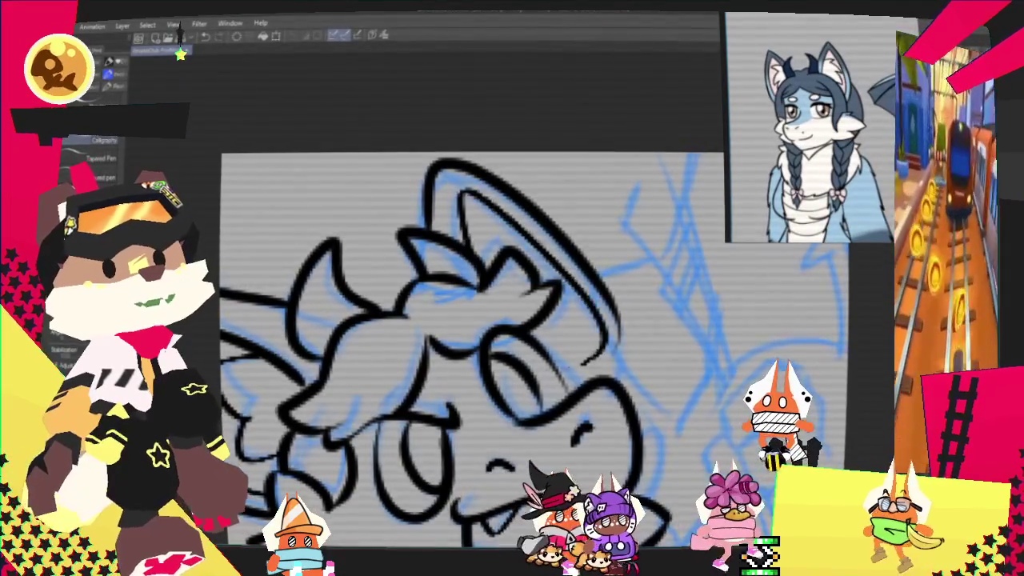
mouse_move(580, 432)
left_mouse_down()
mouse_move(492, 324)
mouse_move(528, 256)
mouse_move(576, 256)
left_mouse_up()
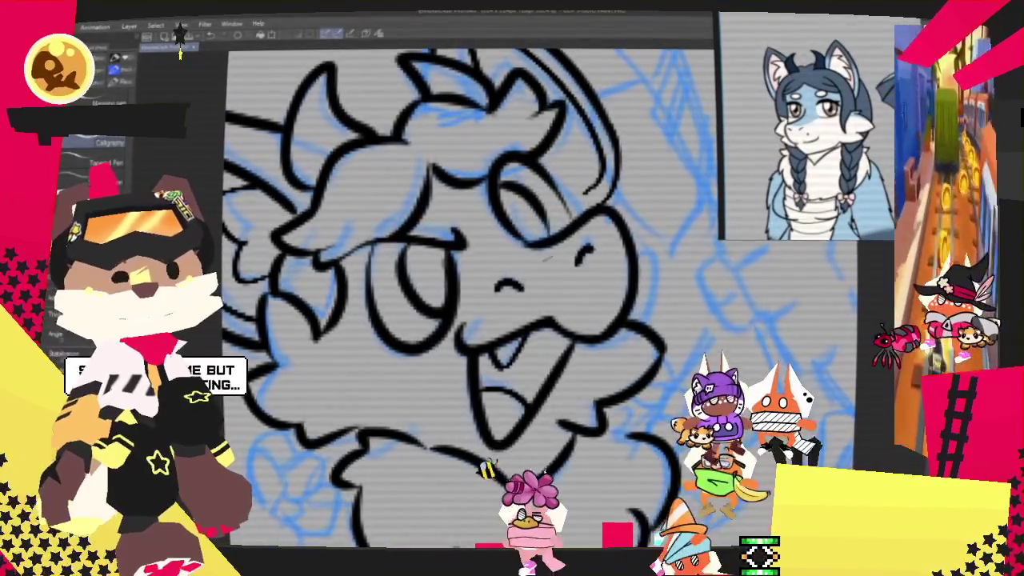
- Extend the black outline curves on the right side down to the page edge
left_click_drag(512, 288, 378, 328)
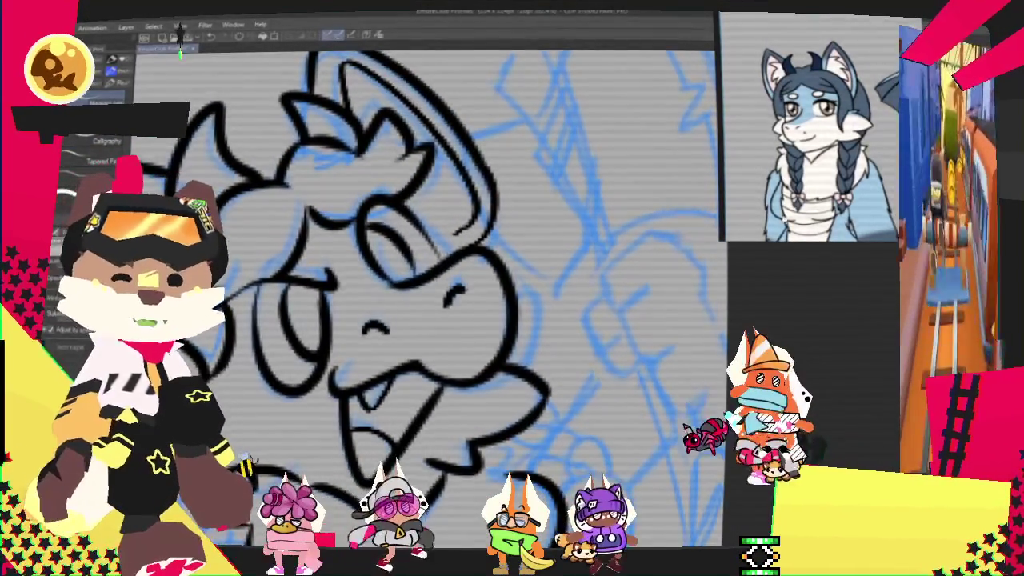
left_click_drag(654, 312, 578, 280)
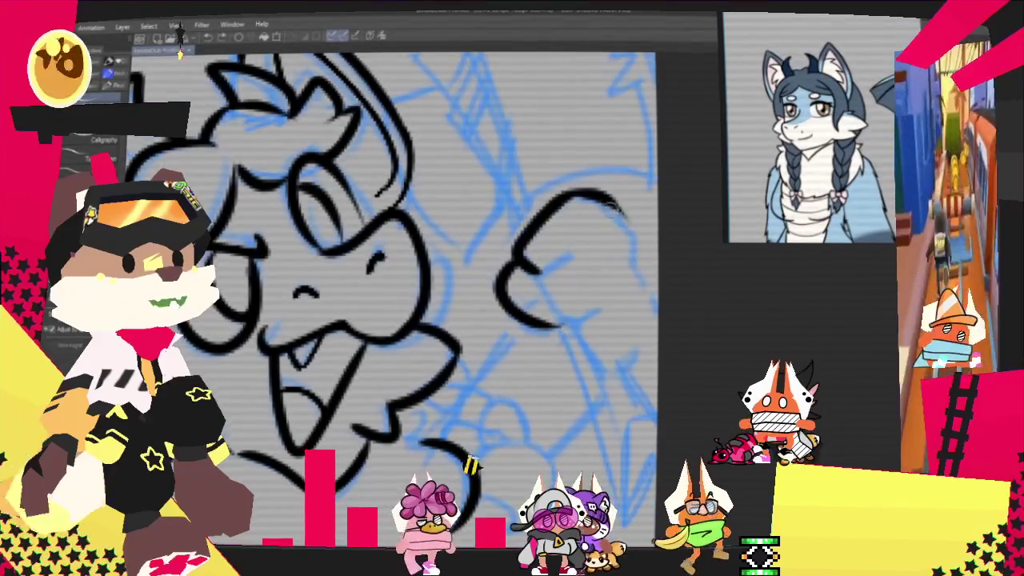
left_click_drag(620, 206, 657, 308)
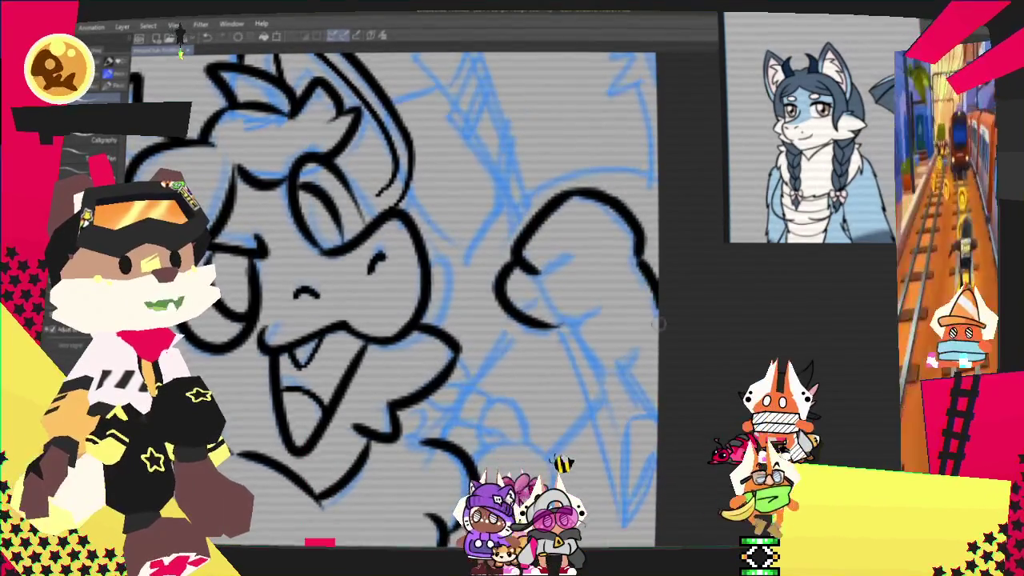
left_click_drag(544, 297, 658, 354)
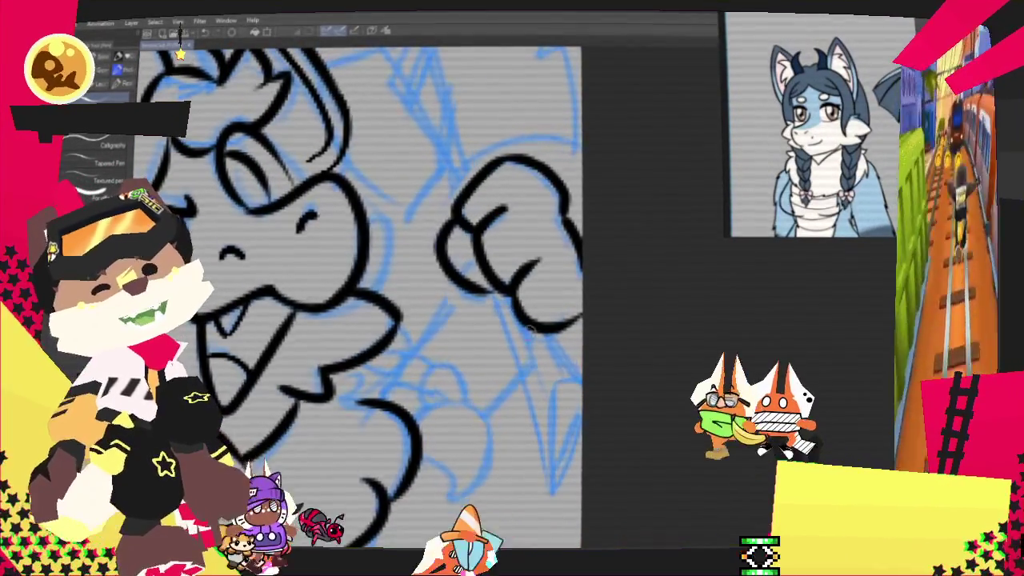
- Ink the axe handle as two long edge lines running down from the fist
left_click_drag(490, 298, 550, 504)
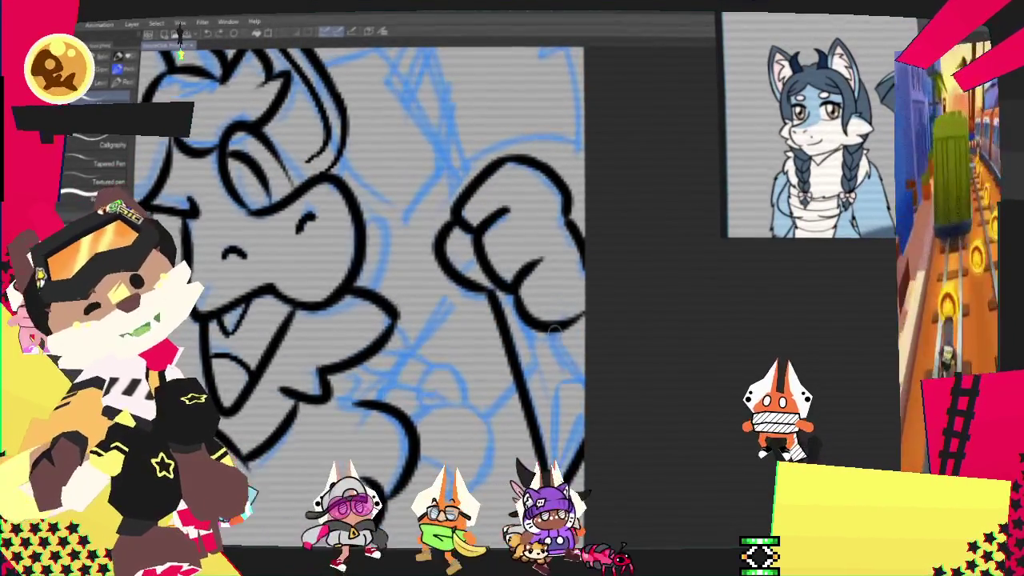
left_click_drag(512, 336, 560, 488)
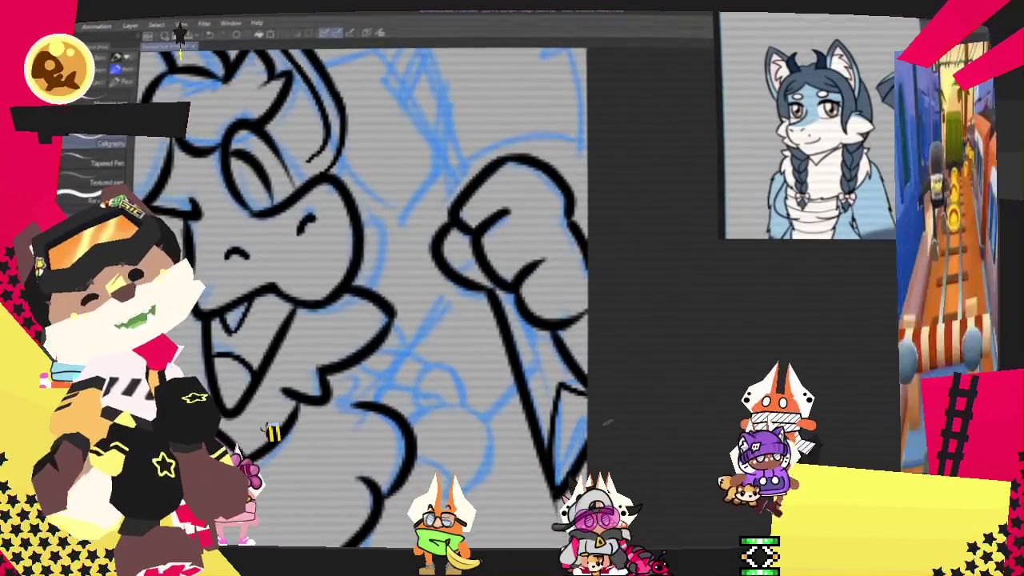
scroll(360, 320, "up", 3)
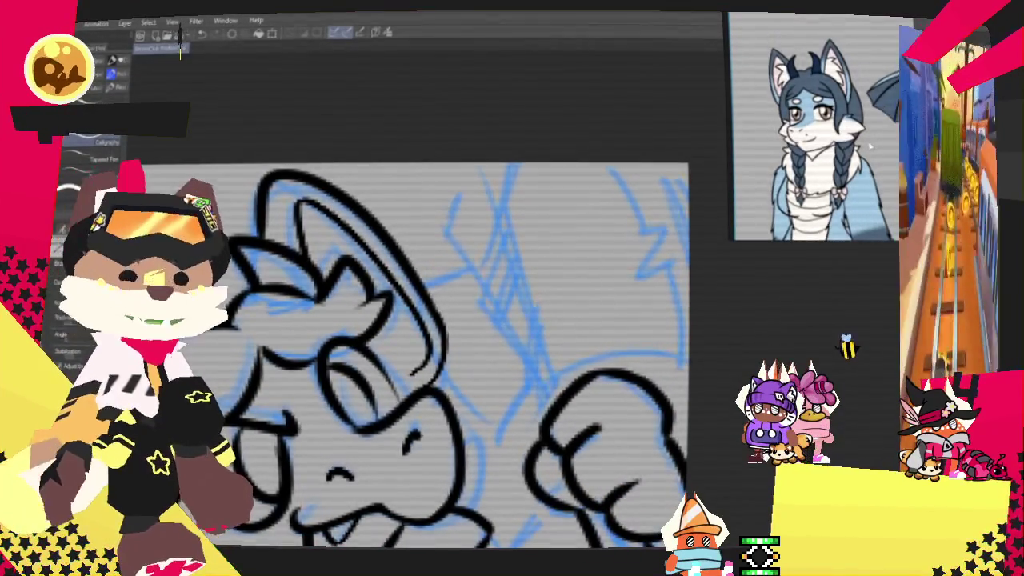
- Undo the long diagonal axe-handle stroke and redraw it slightly further right
key("ctrl+z")
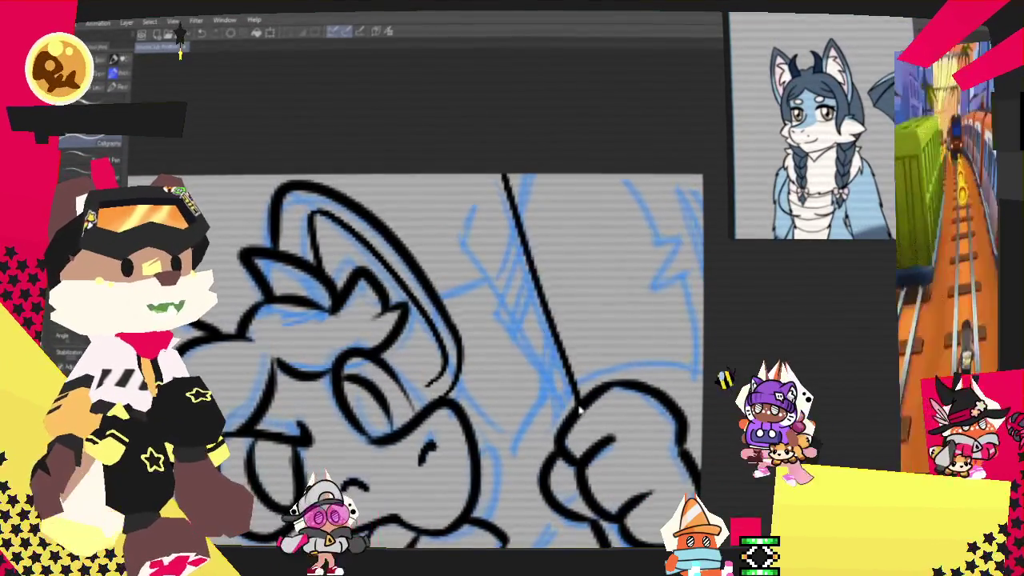
key("ctrl+z")
left_click_drag(512, 176, 577, 396)
- Ink a curved line from the handle's top plus short detail strokes around the fist
mouse_move(512, 177)
left_mouse_down()
mouse_move(464, 260)
mouse_move(489, 286)
left_mouse_up()
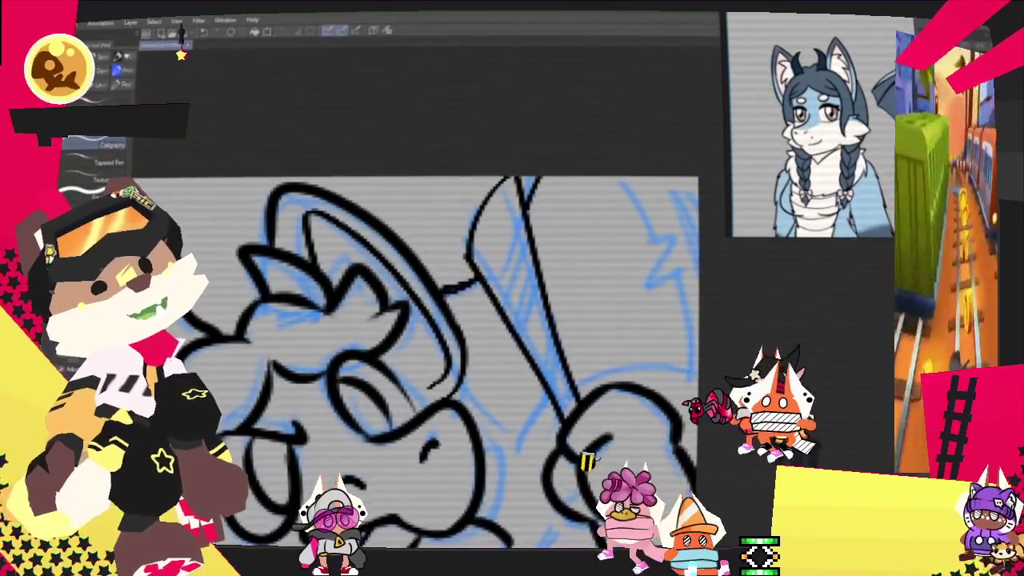
left_click_drag(480, 276, 437, 286)
left_click_drag(484, 424, 534, 462)
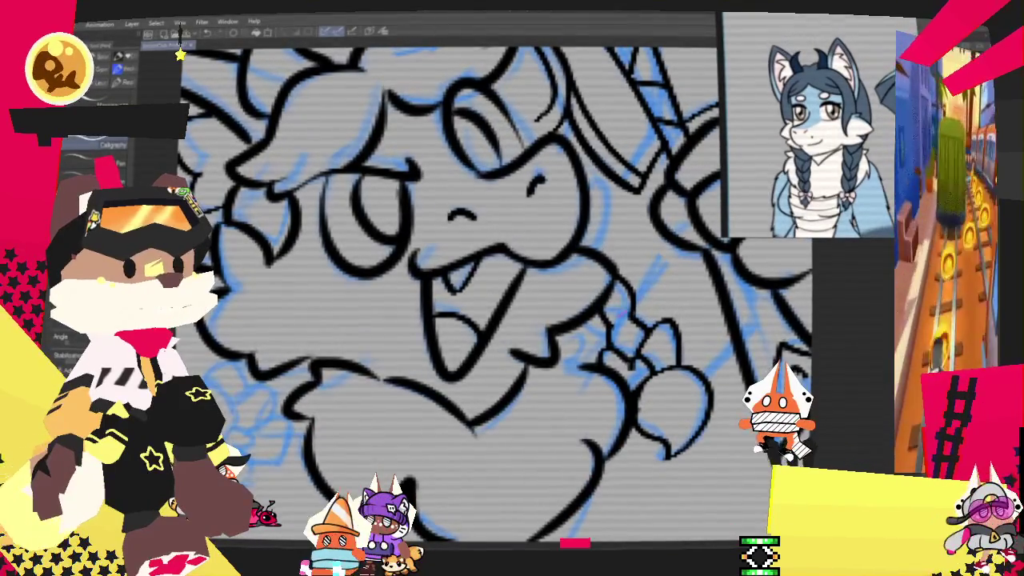
- Zoom out slightly to reframe the inked face and fist
key("ctrl+minus")
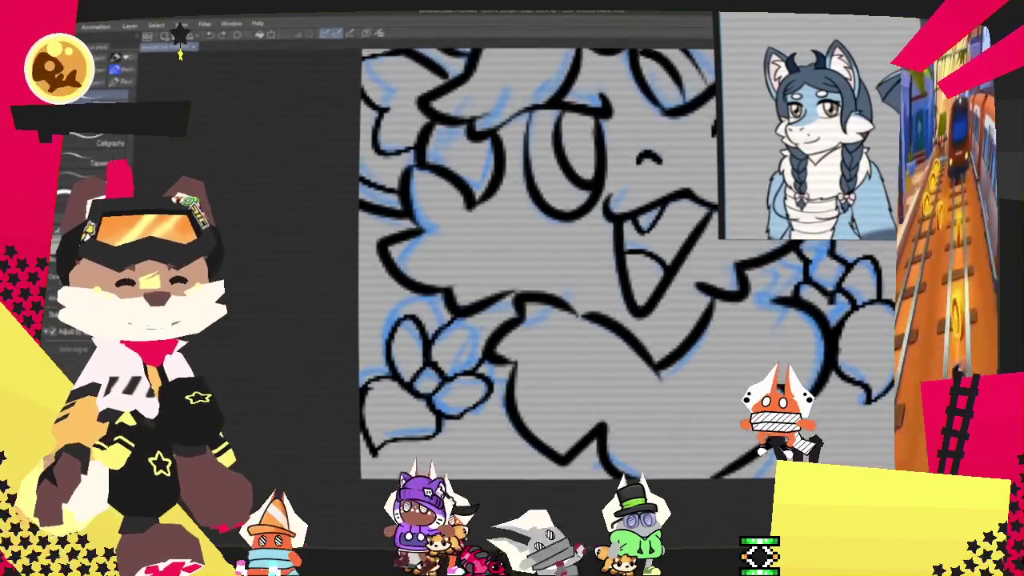
- Pan to the remaining area, then zoom out to view the whole finished line art
left_click_drag(552, 344, 608, 304)
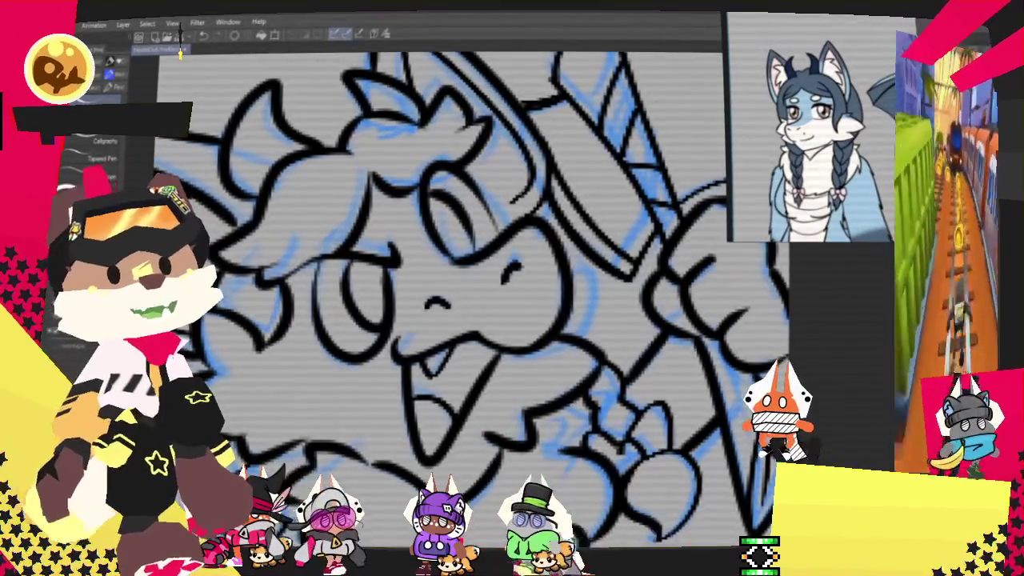
key("ctrl+minus")
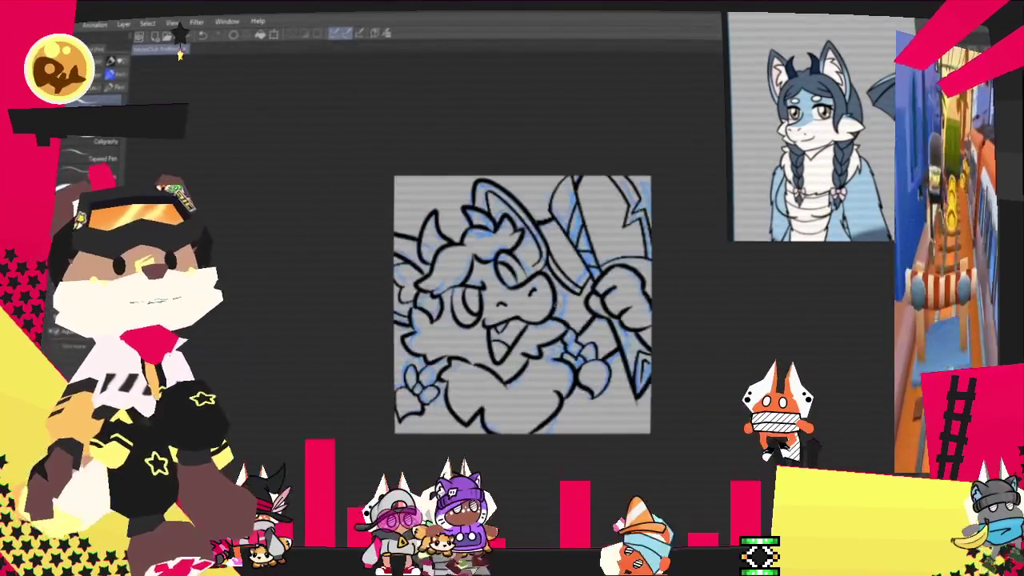
- Zoom and scroll back in for a closer view of the black line art
key("ctrl+plus")
key("ctrl+plus")
key("ctrl+minus")
key("ctrl+plus")
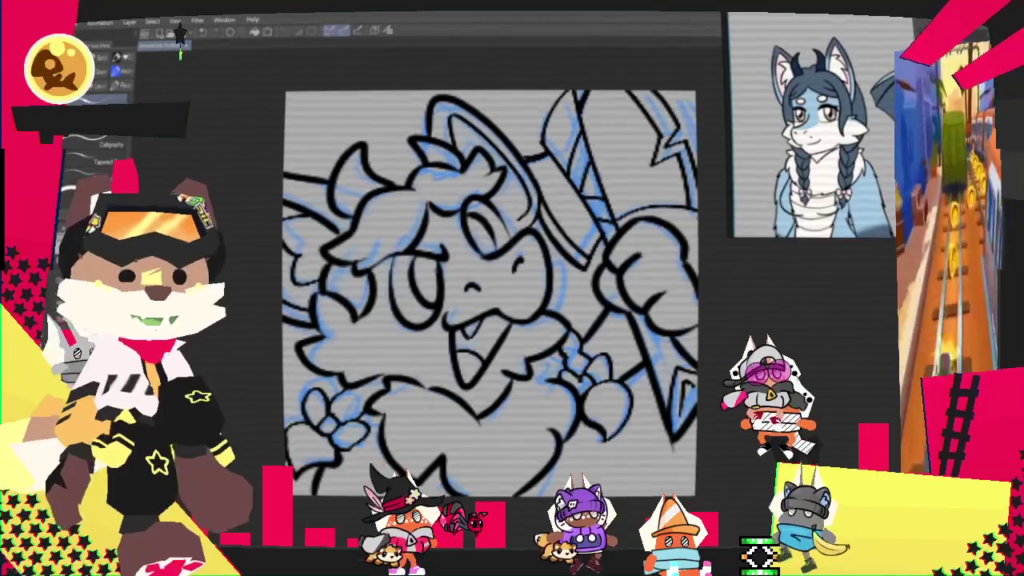
scroll(503, 375, "up", 1)
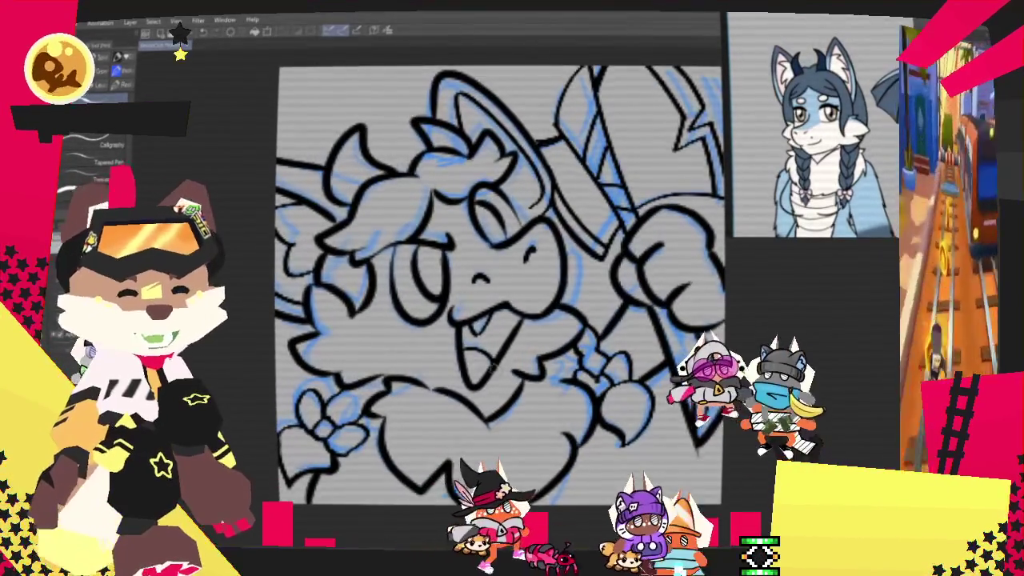
scroll(542, 421, "up", 1)
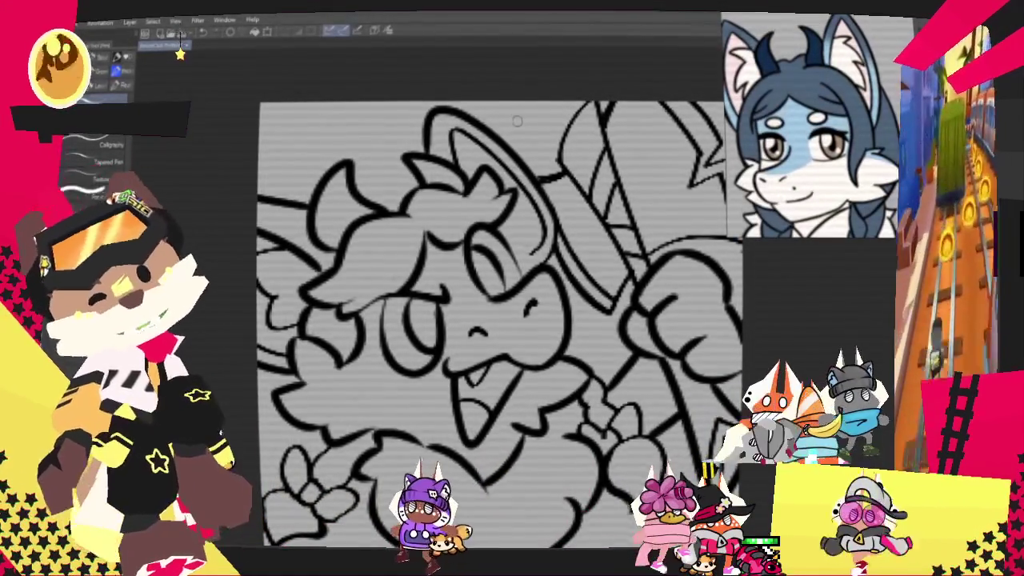
- Fill the creature's hair dark slate blue, undoing an accidental full-canvas fill
key("g")
left_click(453, 232)
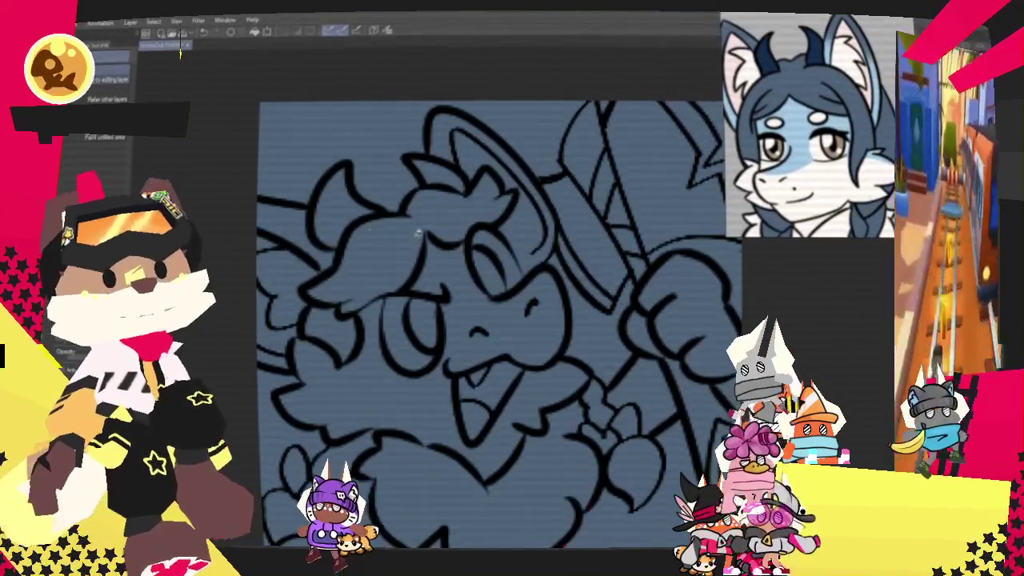
key("ctrl+z")
left_click(416, 216)
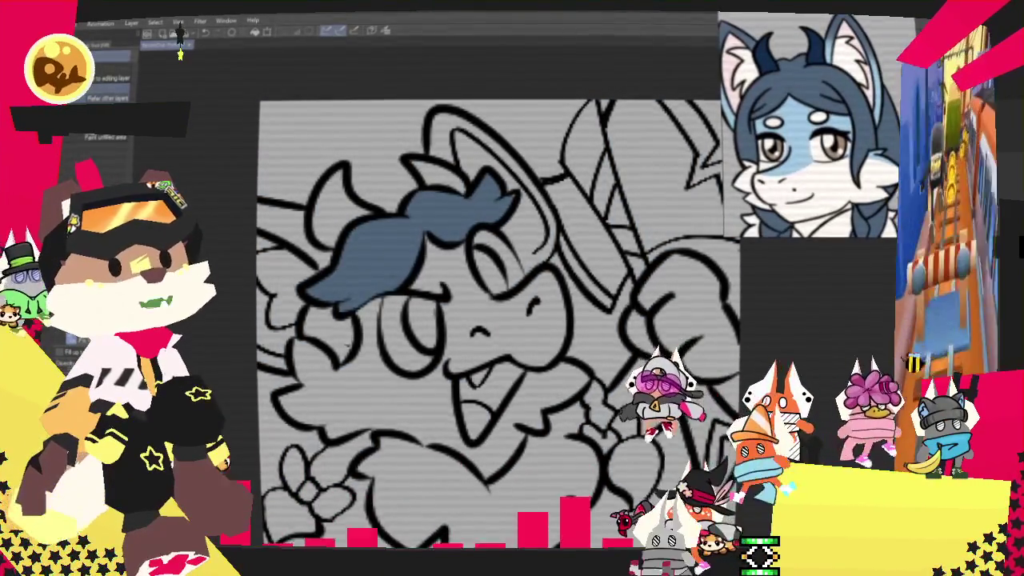
- Fill the small area by the hand, the lower-left braid tip and the left horn dark blue
left_click(600, 400)
left_click(292, 512)
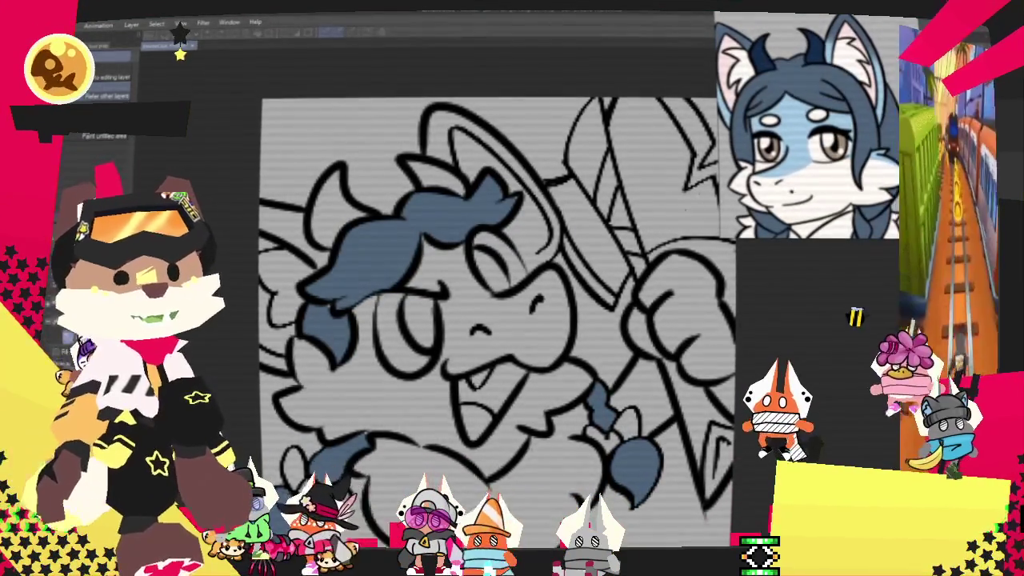
left_click(328, 200)
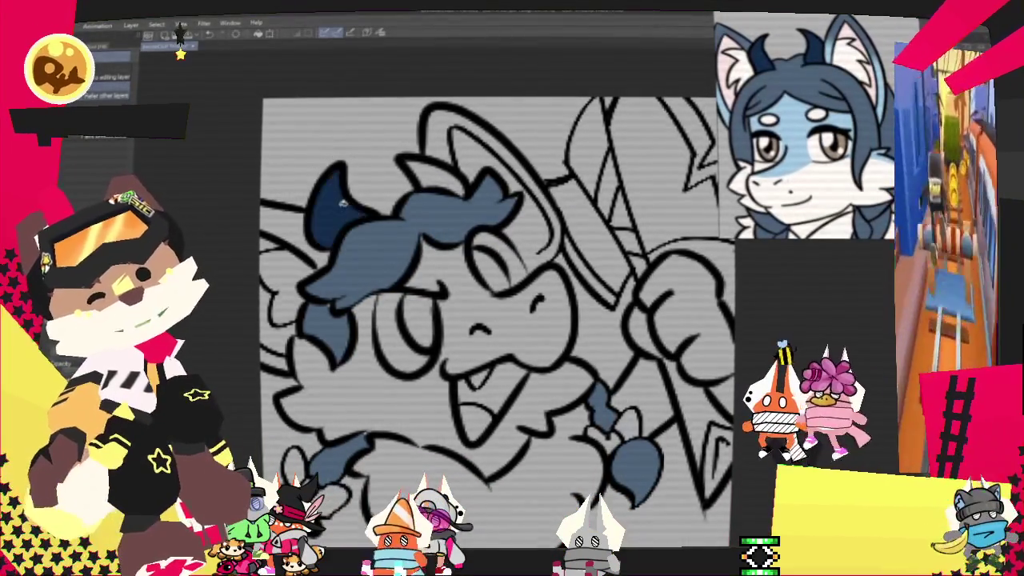
- Fill the brim-like area at the top of the head dark blue
left_click(424, 172)
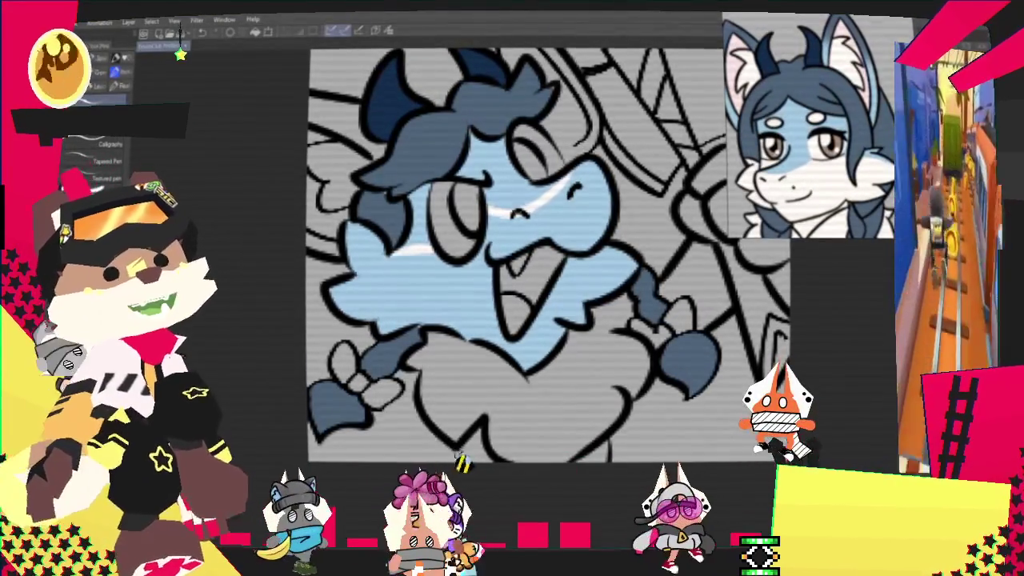
- Undo the light blue muzzle and cheek fill, then return to the inking pen
key("g")
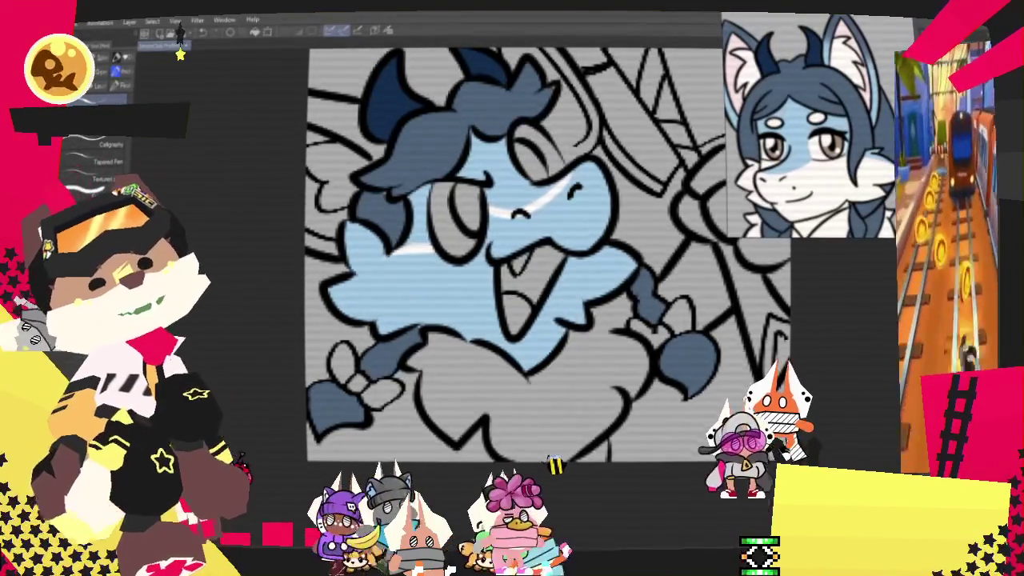
key("ctrl+z")
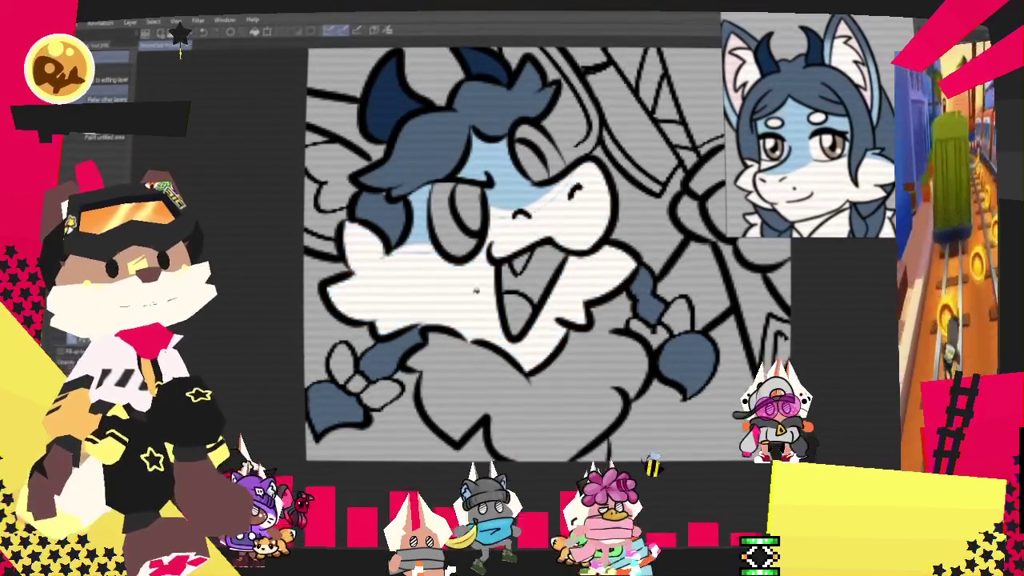
key("p")
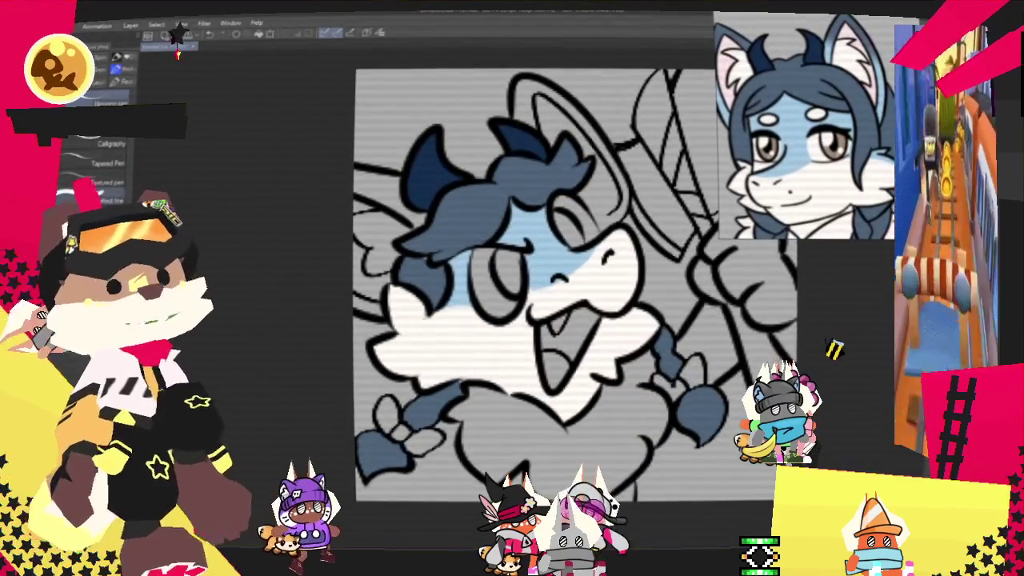
- Fill the beard and chest area with flat white
key("g")
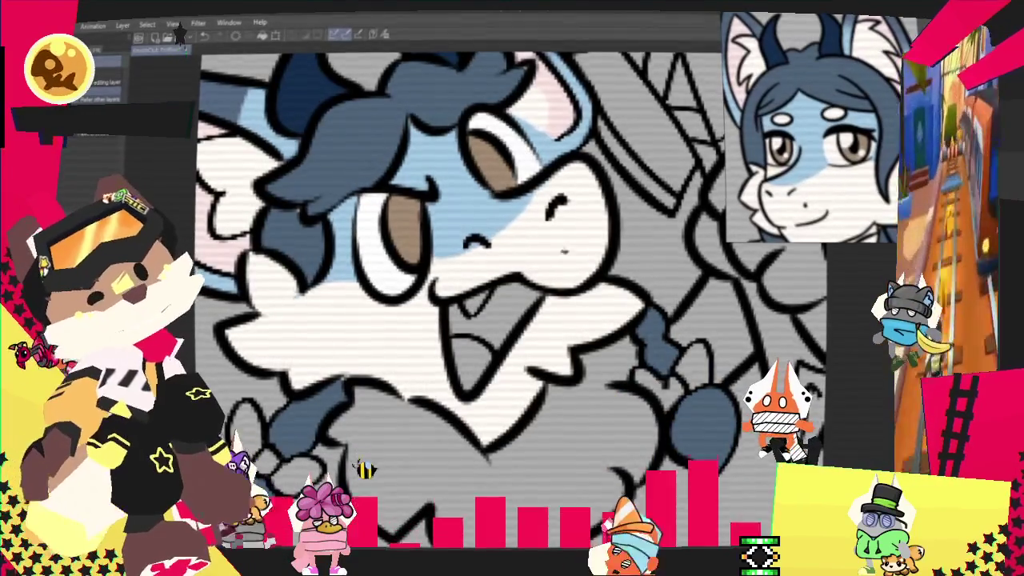
scroll(416, 257, "down", 3)
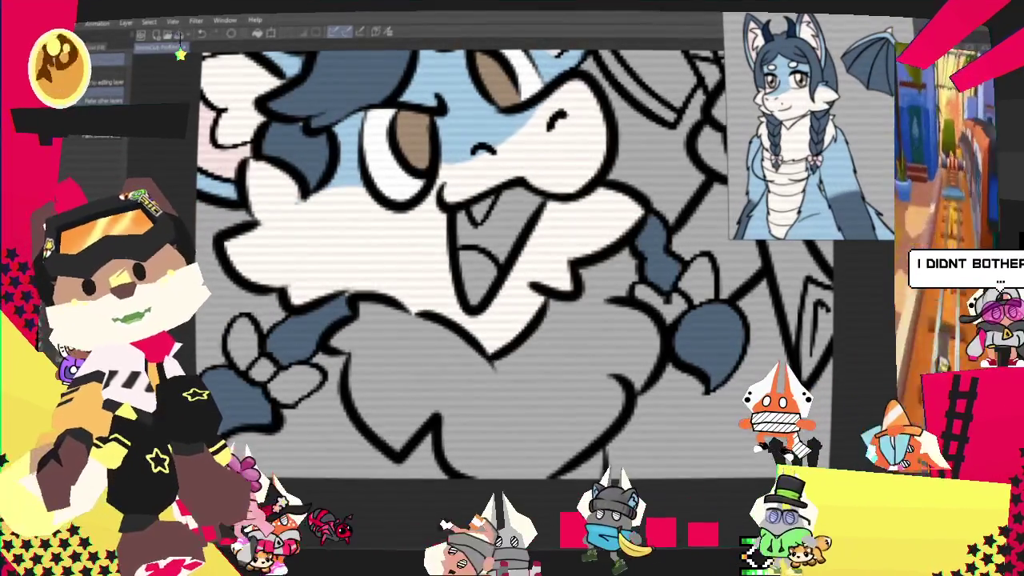
left_click(492, 362)
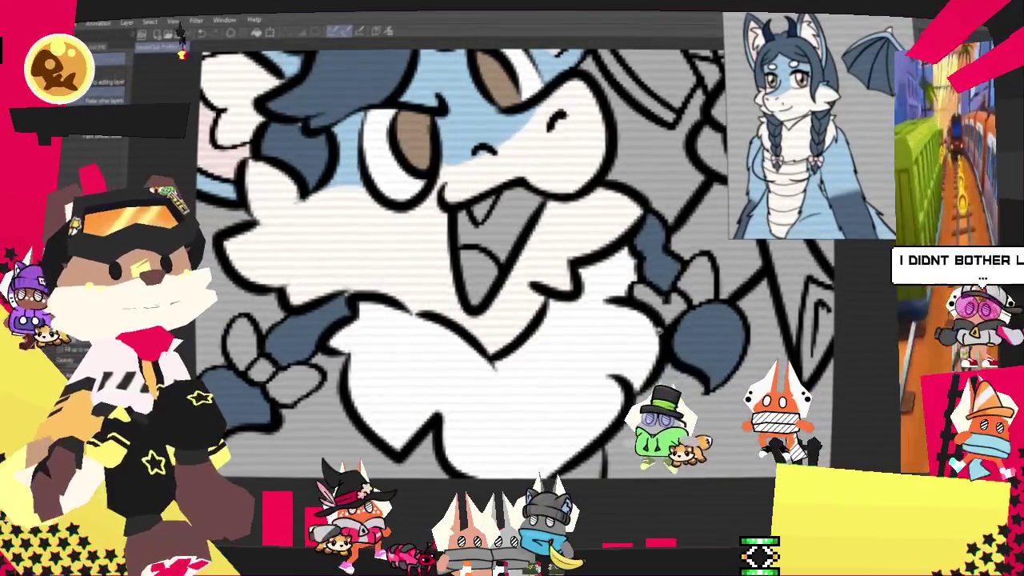
- Switch between the inking pens and watercolor brushes for further colouring
key("p")
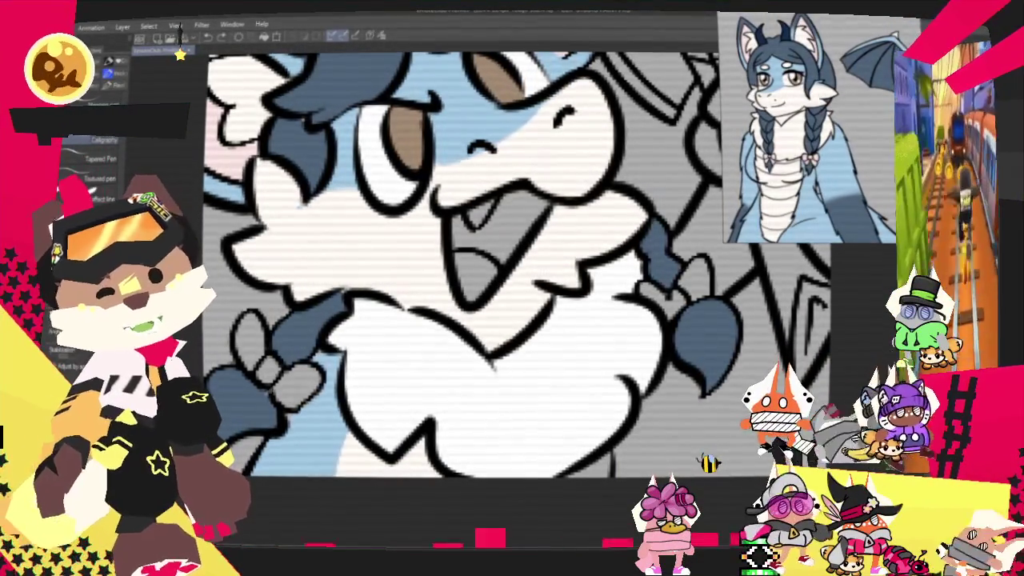
key("b")
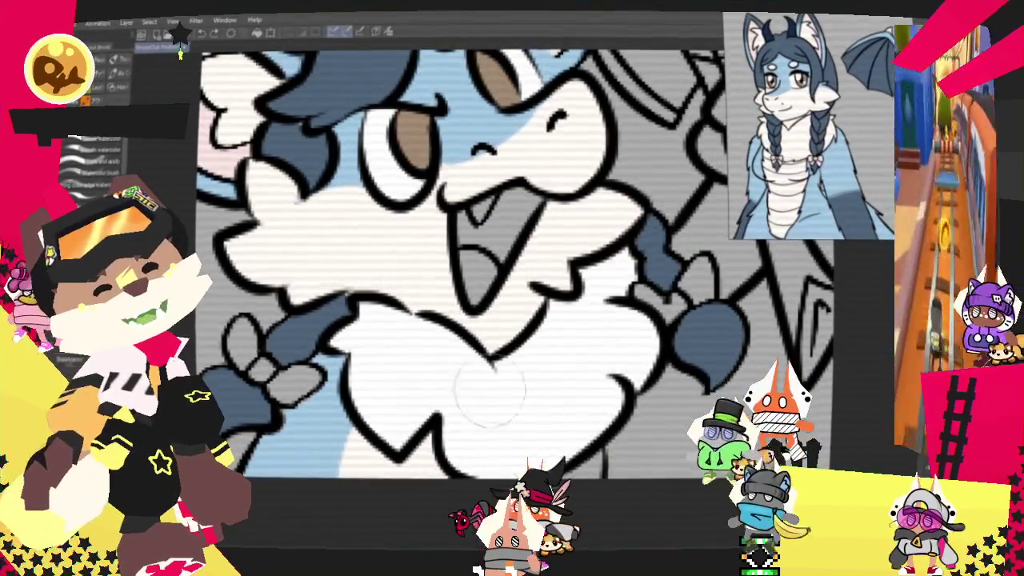
key("p")
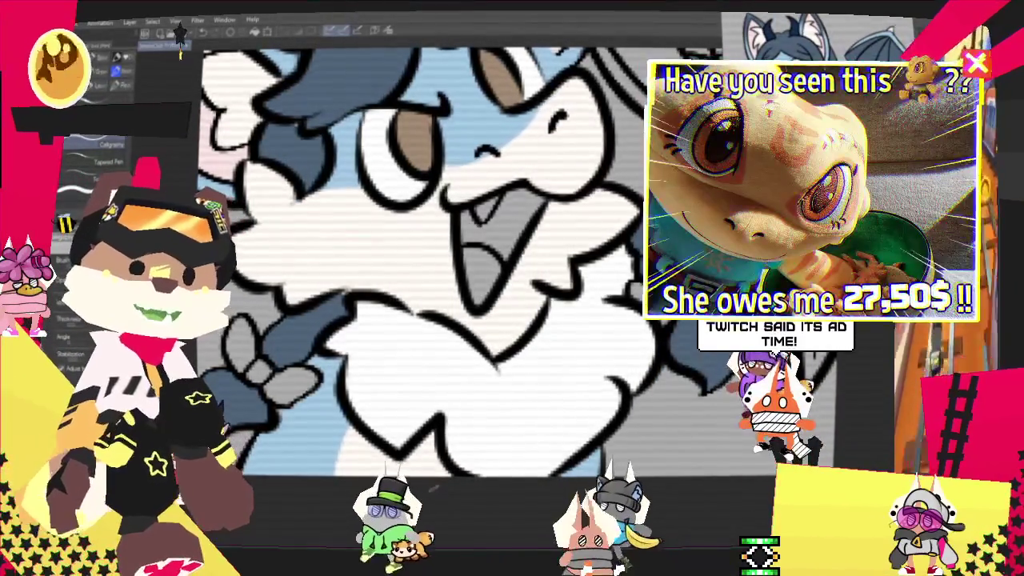
scroll(609, 280, "down", 2)
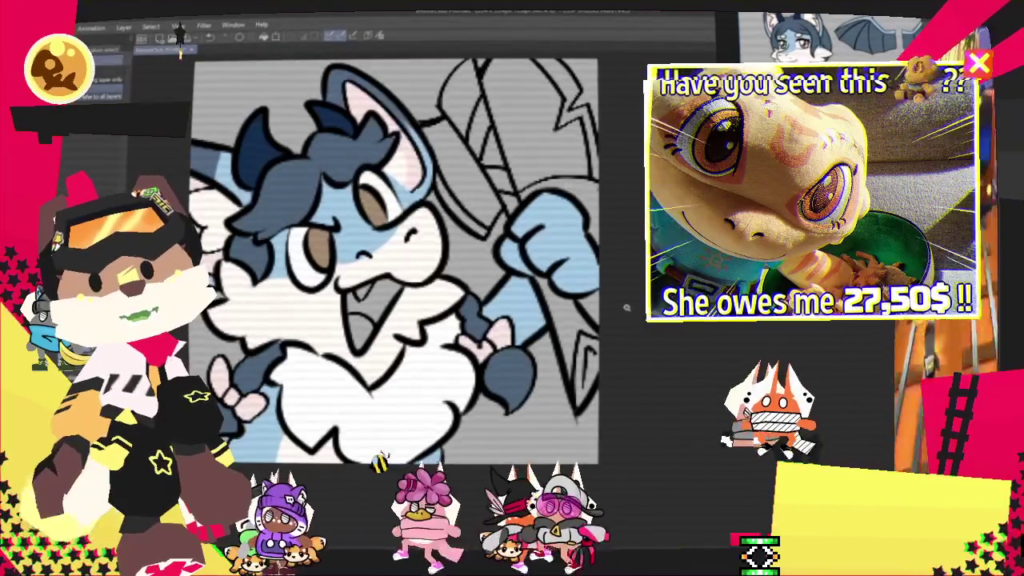
- Colour the axe using selection, airbrush and flat-fill tools, then zoom out to view it
key("ctrl+a")
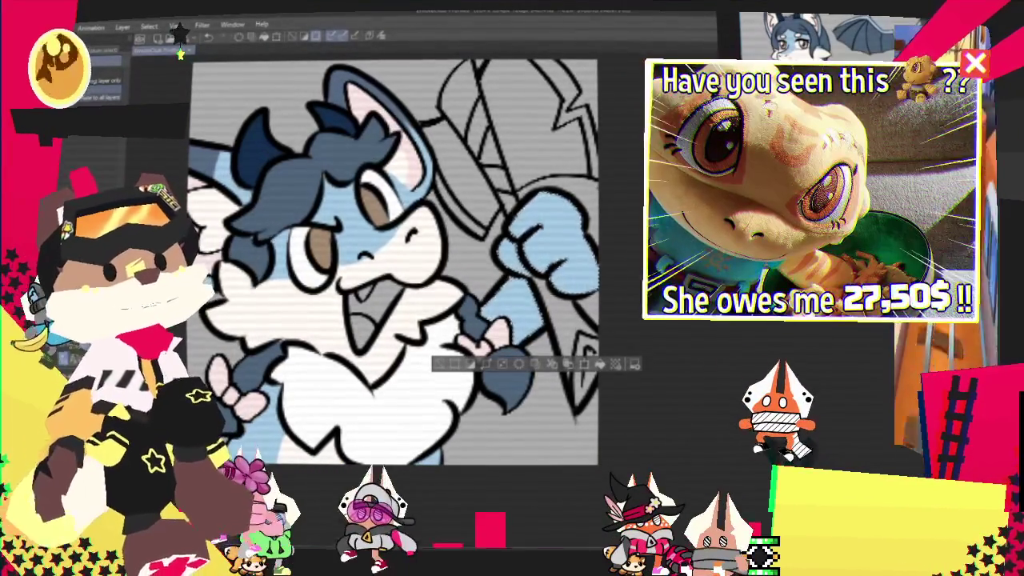
key("b")
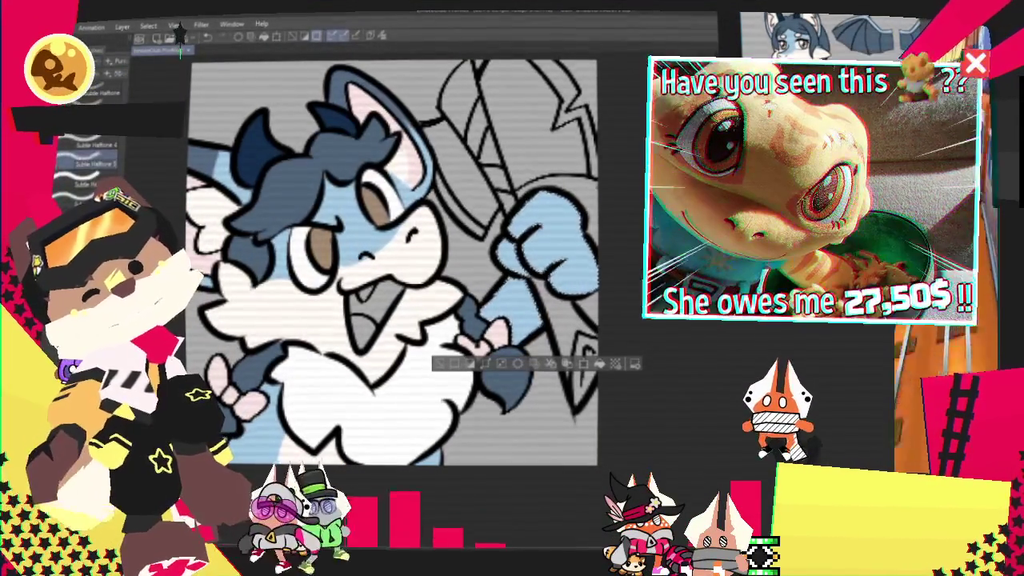
key("e")
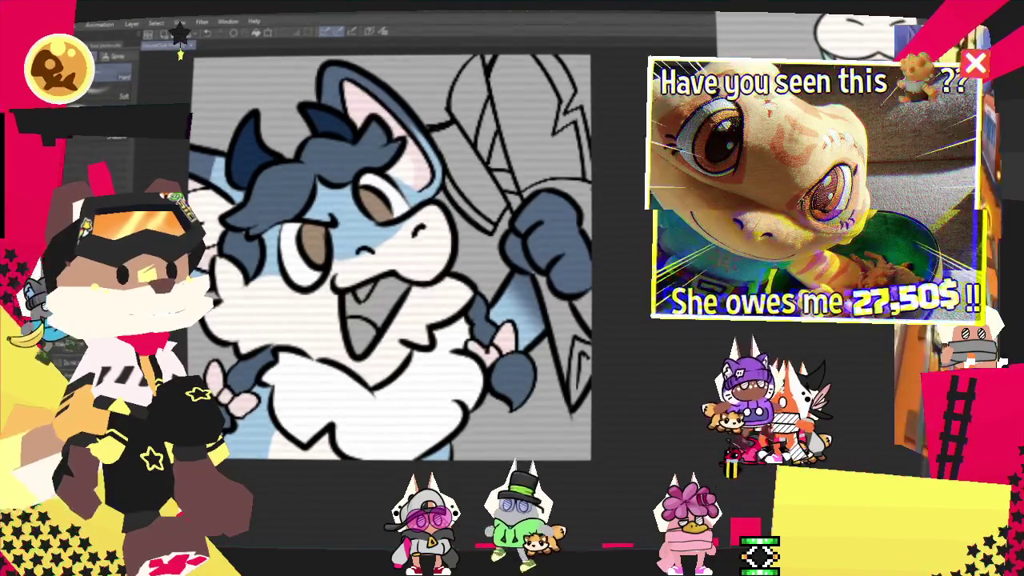
key("g")
scroll(392, 256, "up", 3)
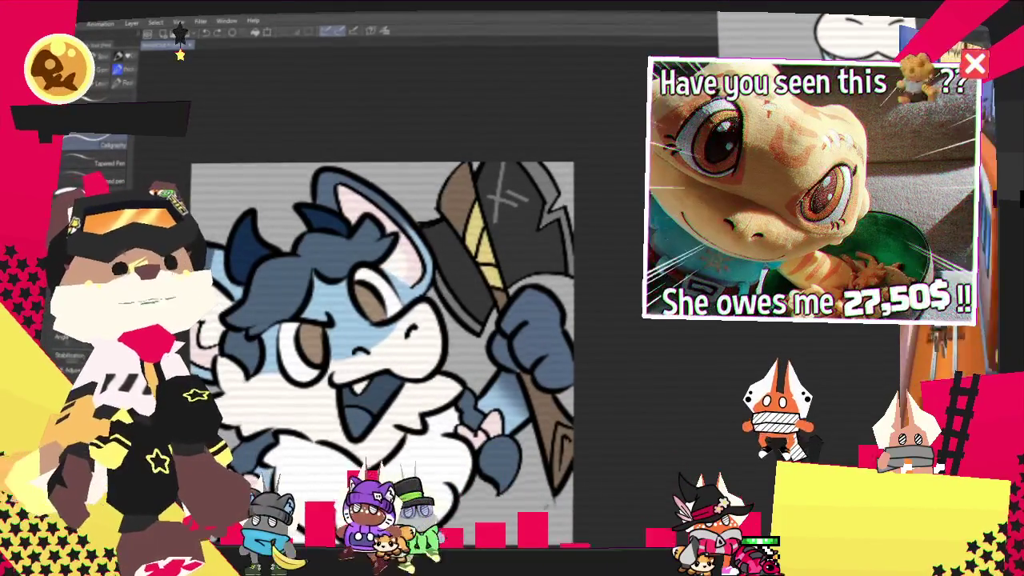
key("ctrl+minus")
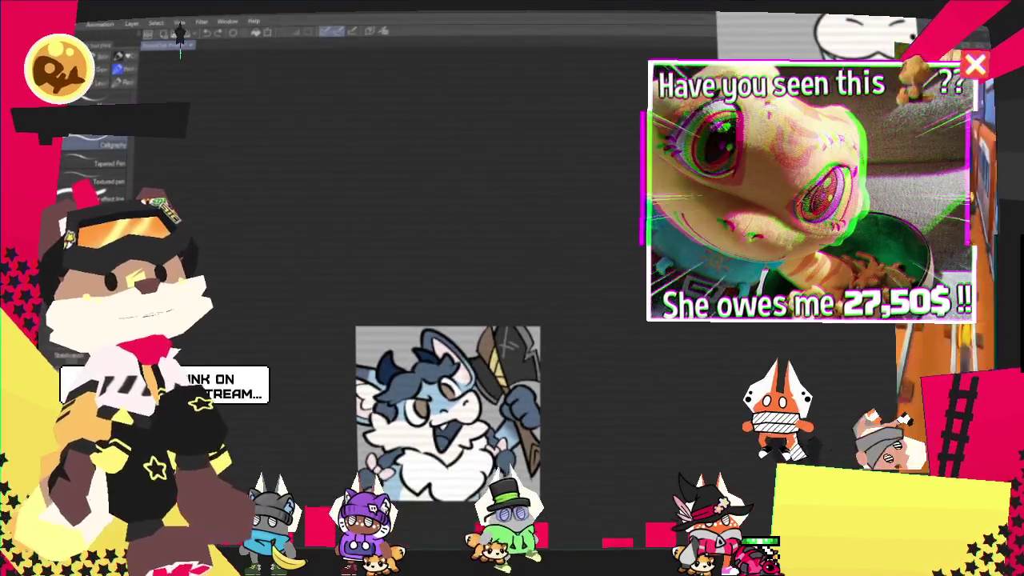
- Zoom in and out to review the flat-coloured creature, then open the File menu
key("ctrl+plus")
key("ctrl+plus")
key("ctrl+plus")
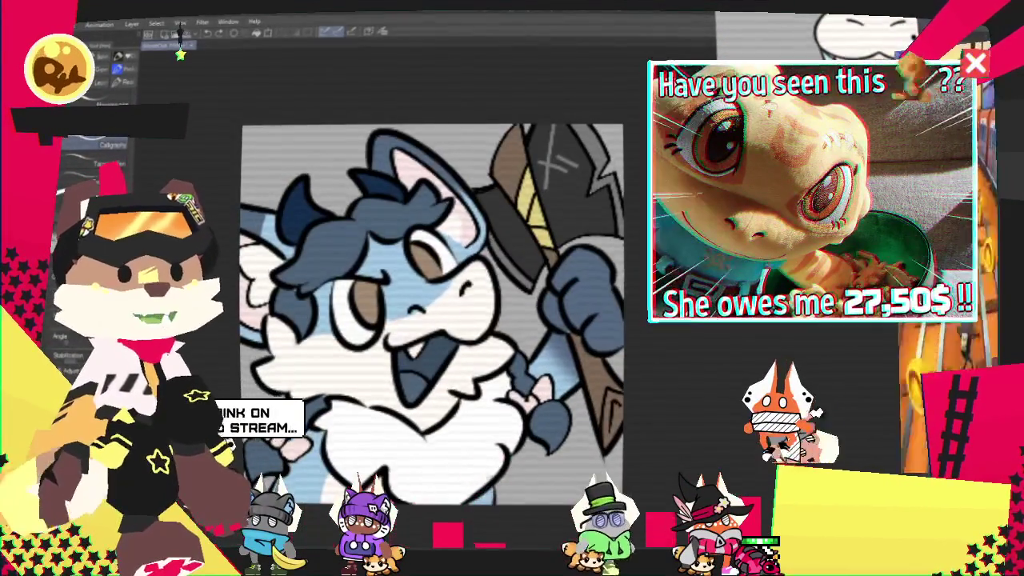
key("ctrl+minus")
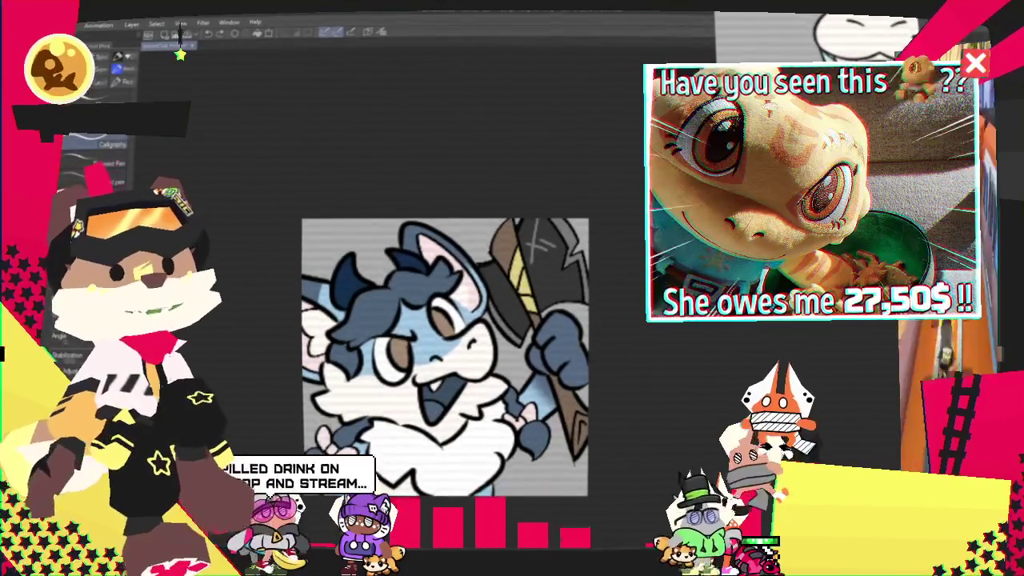
key("ctrl+plus")
key("ctrl+plus")
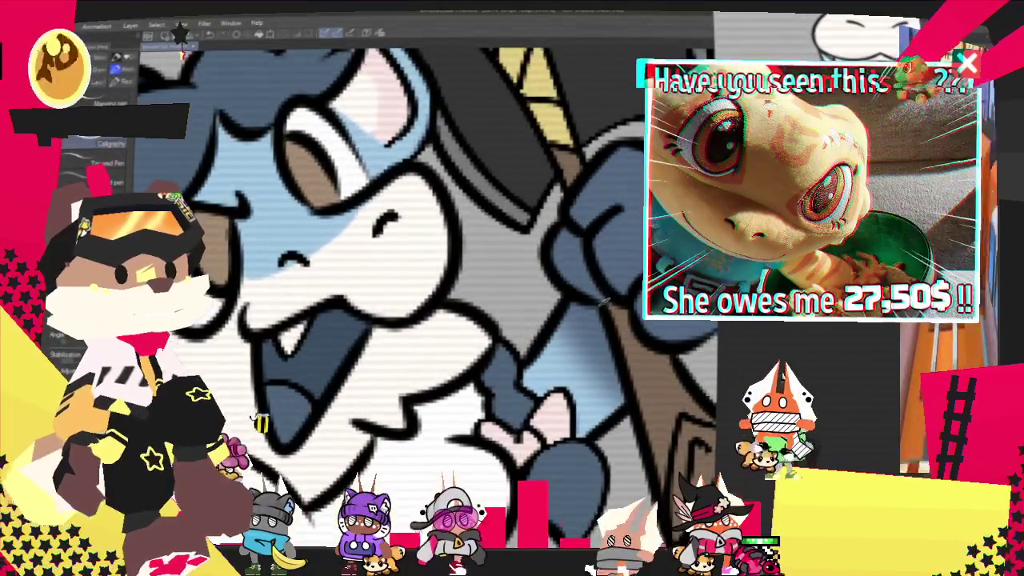
key("ctrl+minus")
key("ctrl+minus")
key("ctrl+plus")
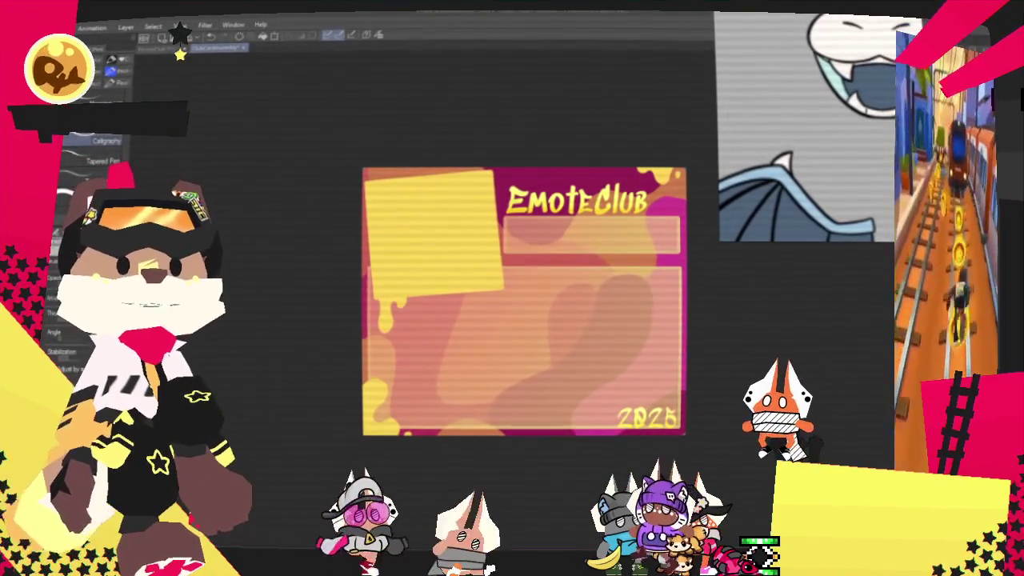
left_click(32, 26)
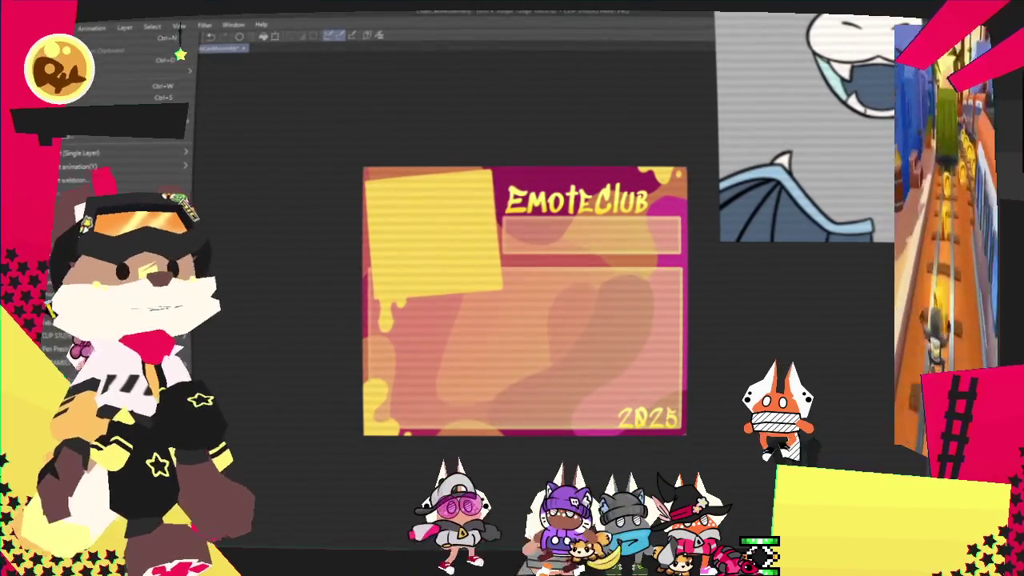
- Dismiss the leftover File menu popup and bring up the Open dialog on the 2025 drawings folder
right_click(200, 217)
left_click(229, 224)
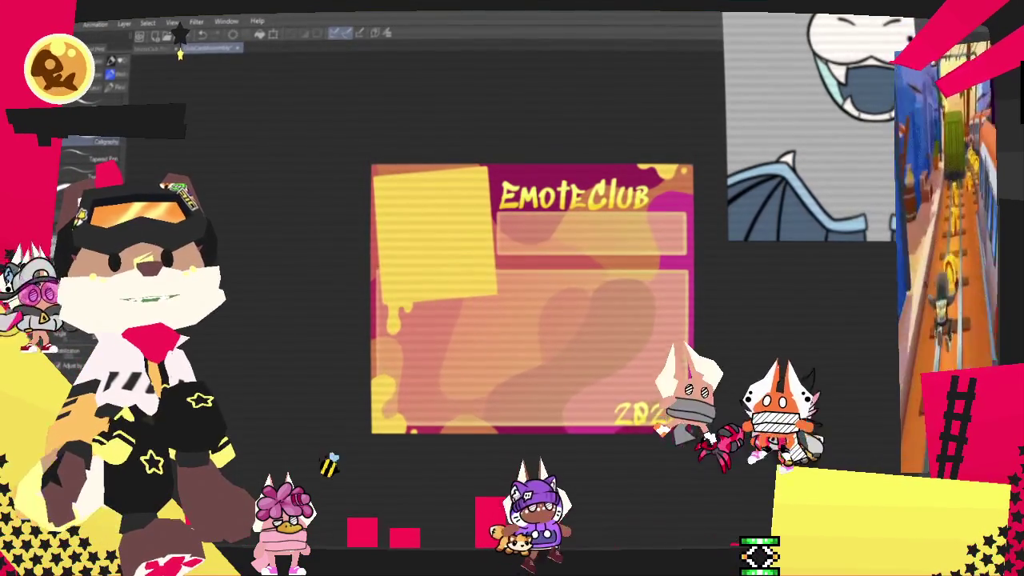
key("ctrl+o")
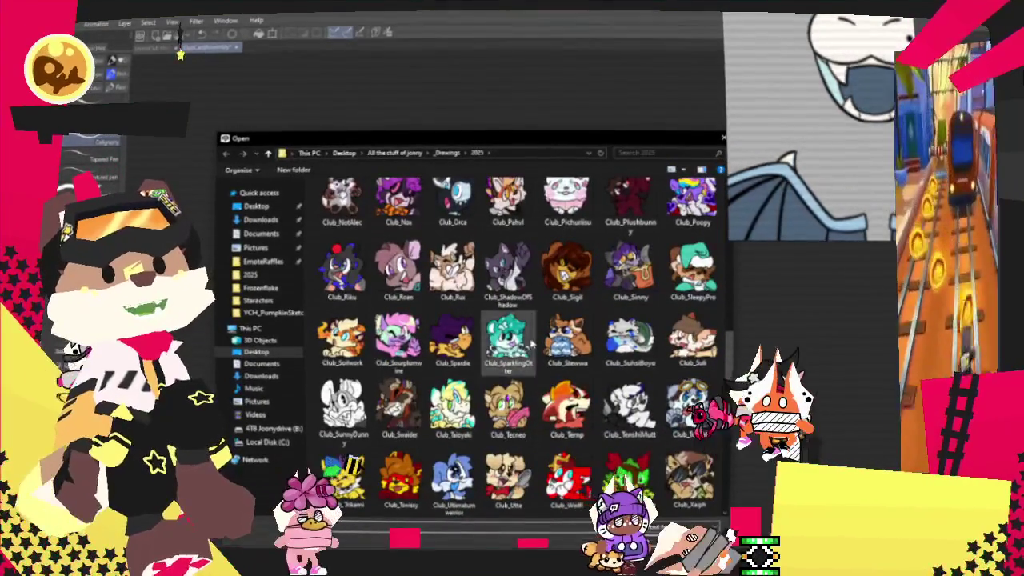
- Scroll through the 2025 folder thumbnails and open the EmoteClub 2025 card template file
scroll(475, 317, "down", 3)
scroll(475, 317, "up", 3)
scroll(520, 312, "up", 3)
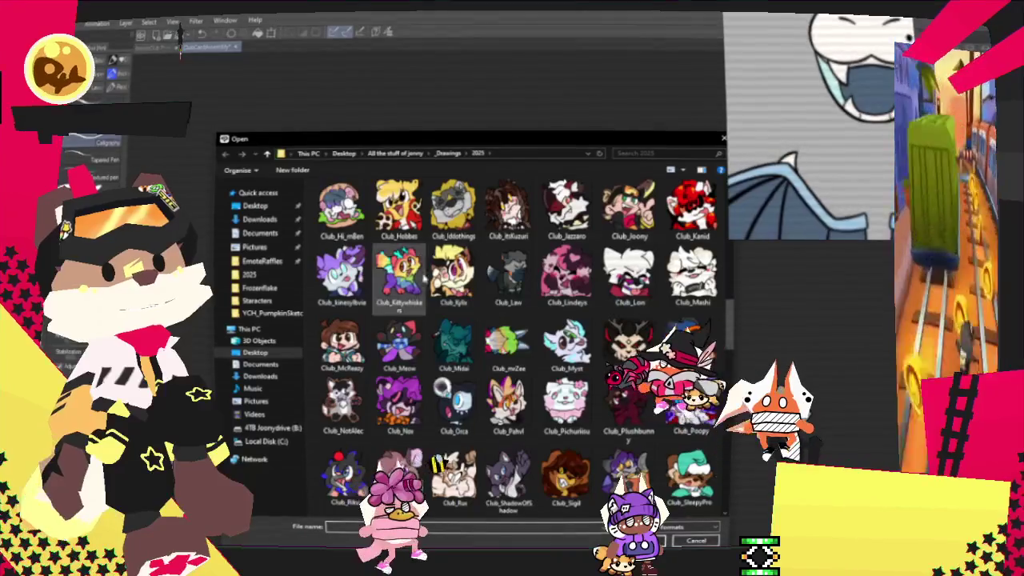
scroll(576, 308, "up", 3)
scroll(624, 302, "up", 2)
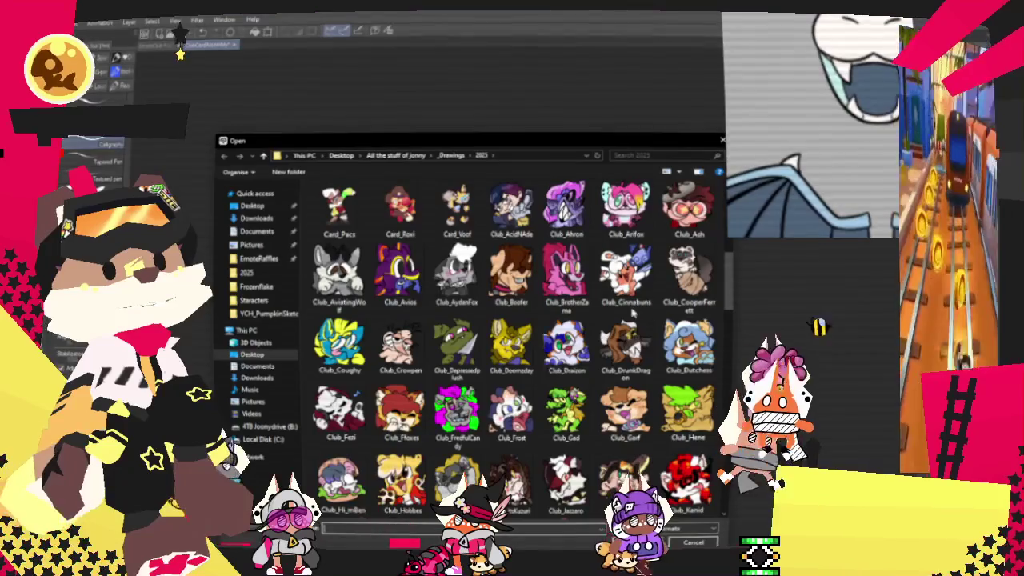
scroll(480, 344, "down", 4)
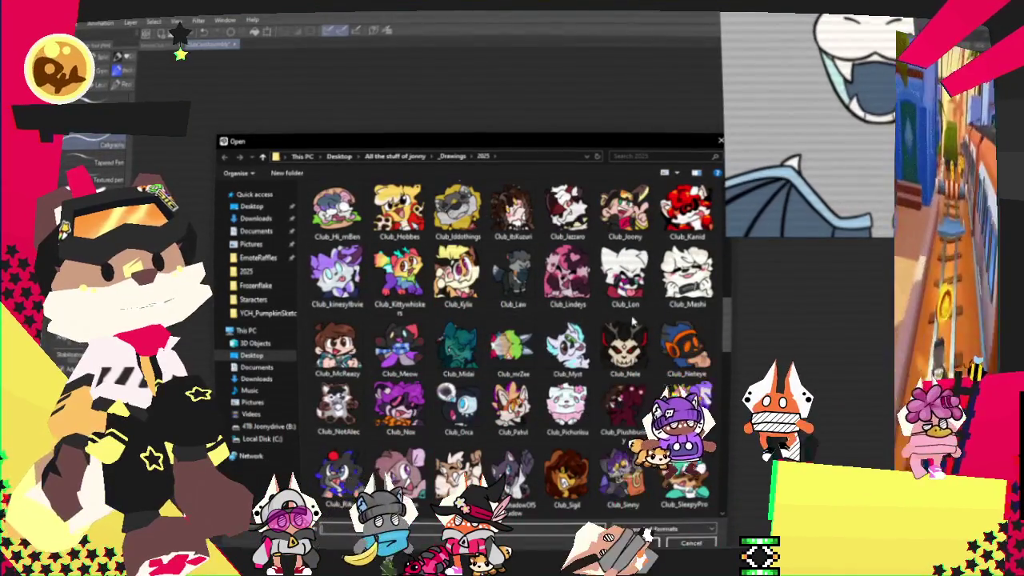
scroll(600, 340, "down", 3)
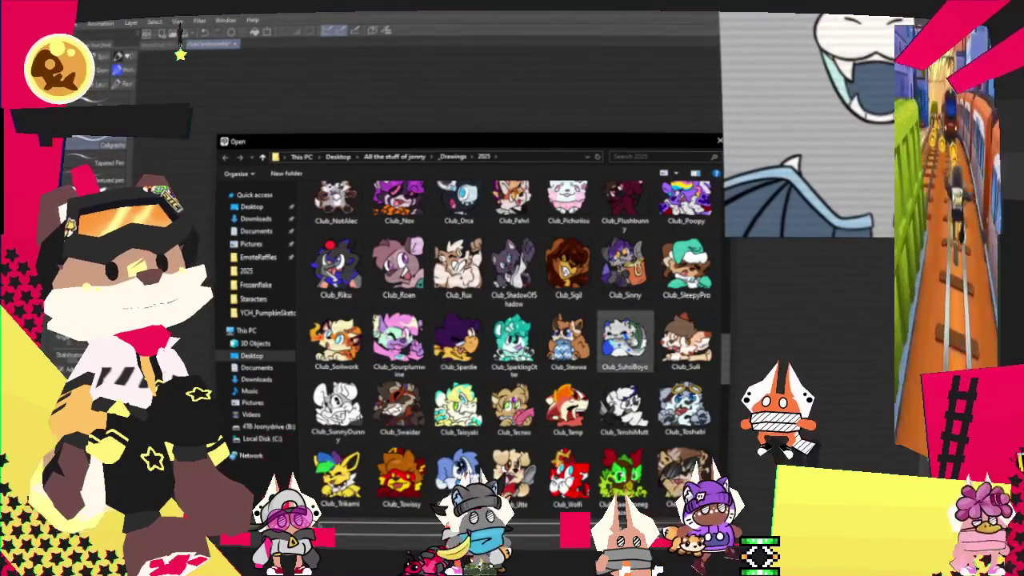
scroll(481, 423, "up", 3)
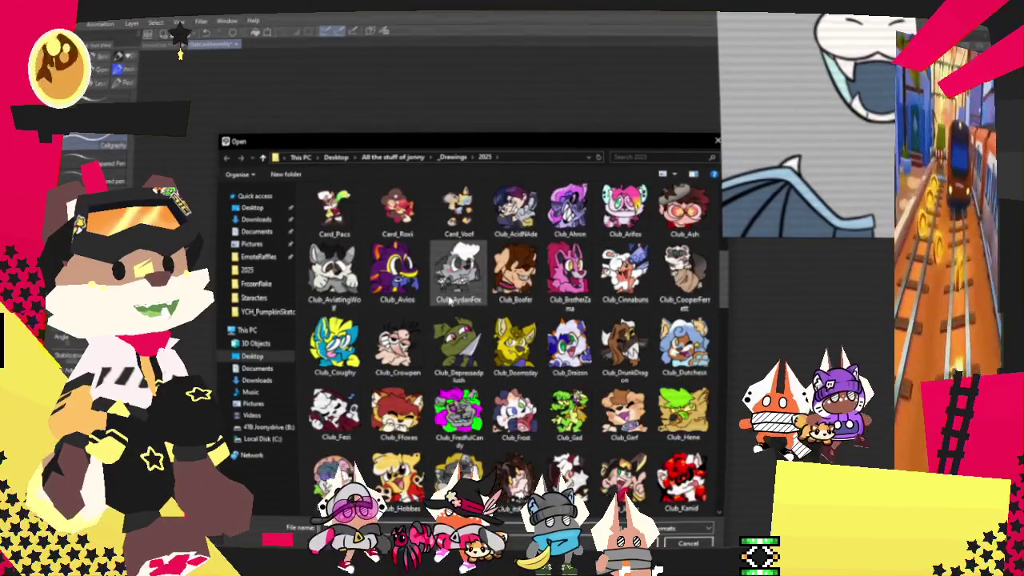
scroll(540, 234, "up", 3)
scroll(573, 313, "down", 3)
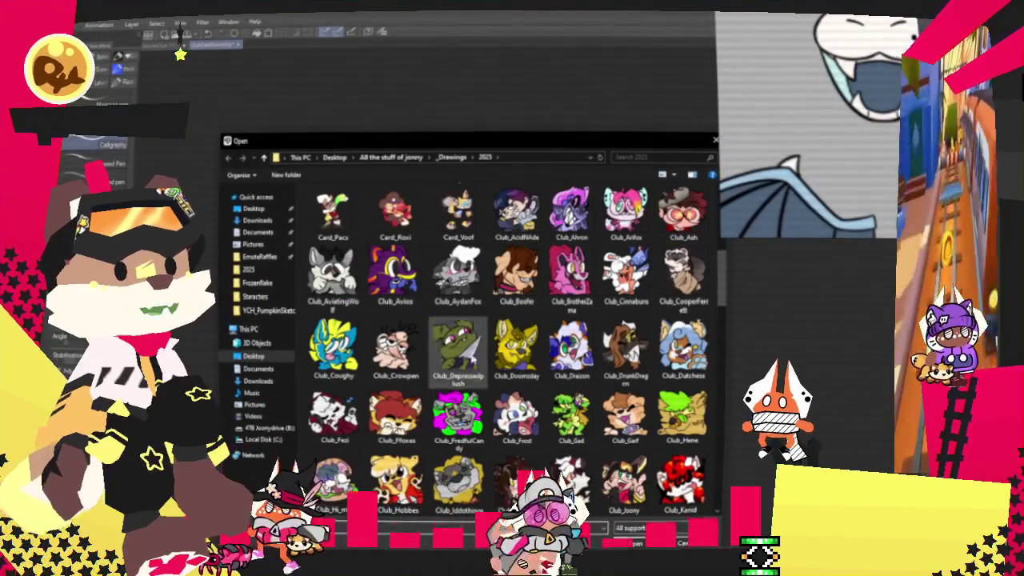
scroll(516, 348, "down", 4)
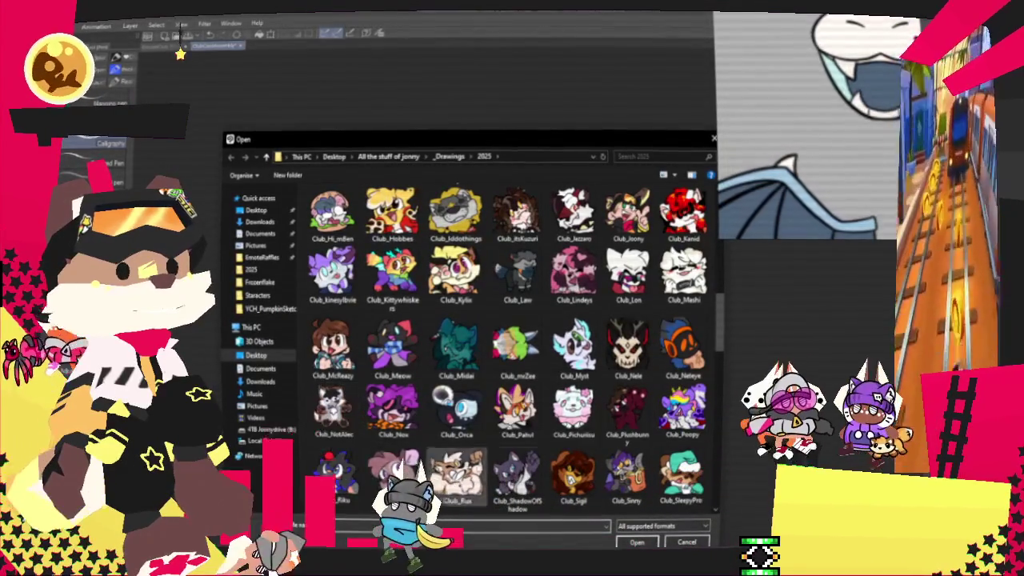
scroll(333, 408, "down", 3)
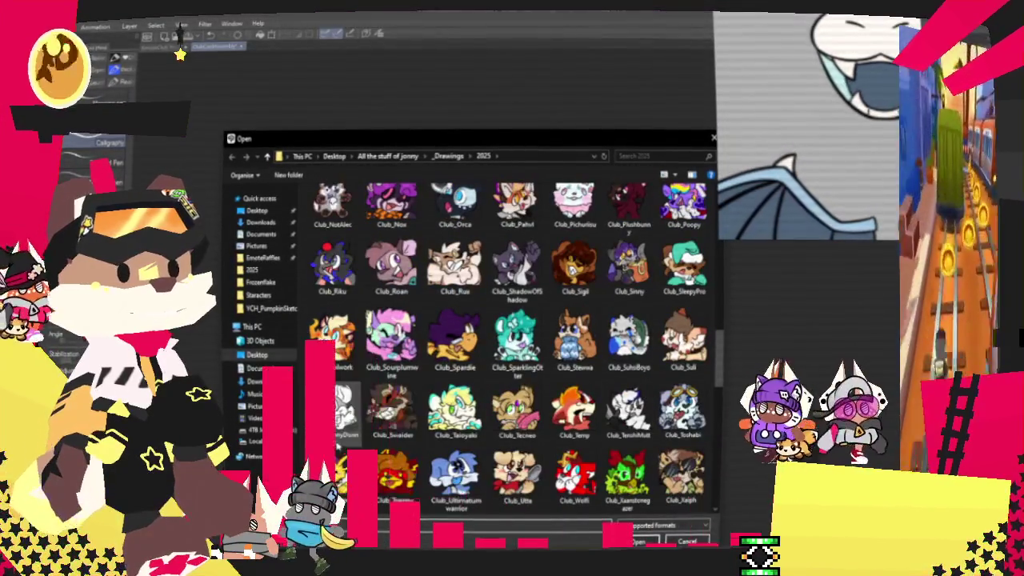
scroll(604, 315, "down", 3)
scroll(604, 314, "up", 2)
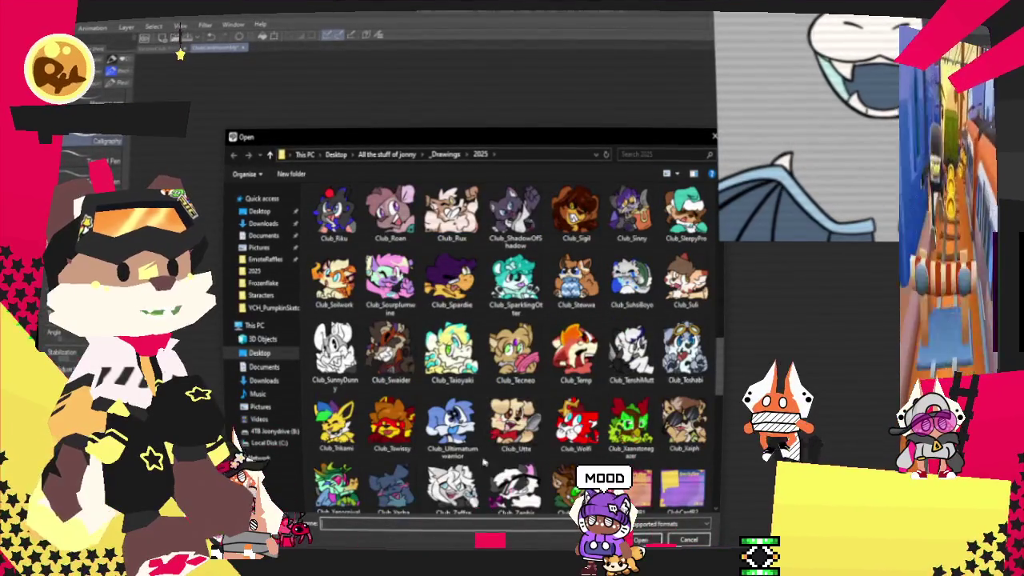
scroll(475, 328, "up", 2)
scroll(475, 328, "up", 2)
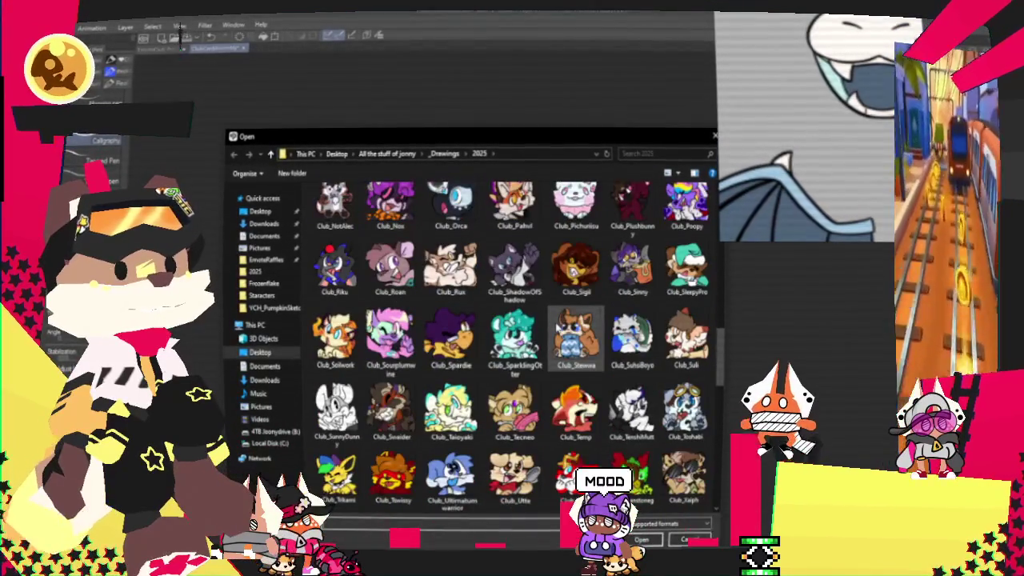
scroll(576, 344, "up", 3)
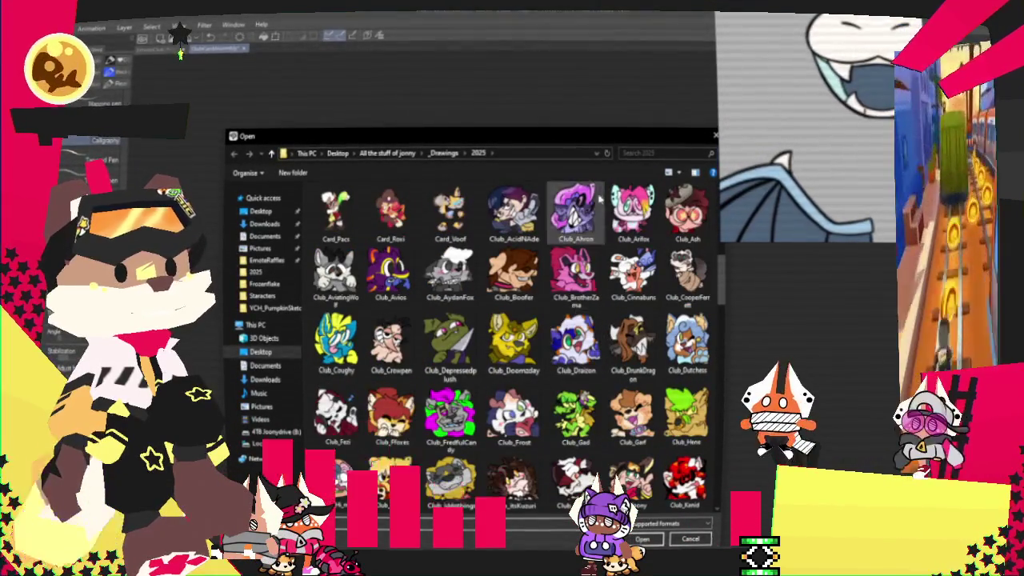
double_click(336, 212)
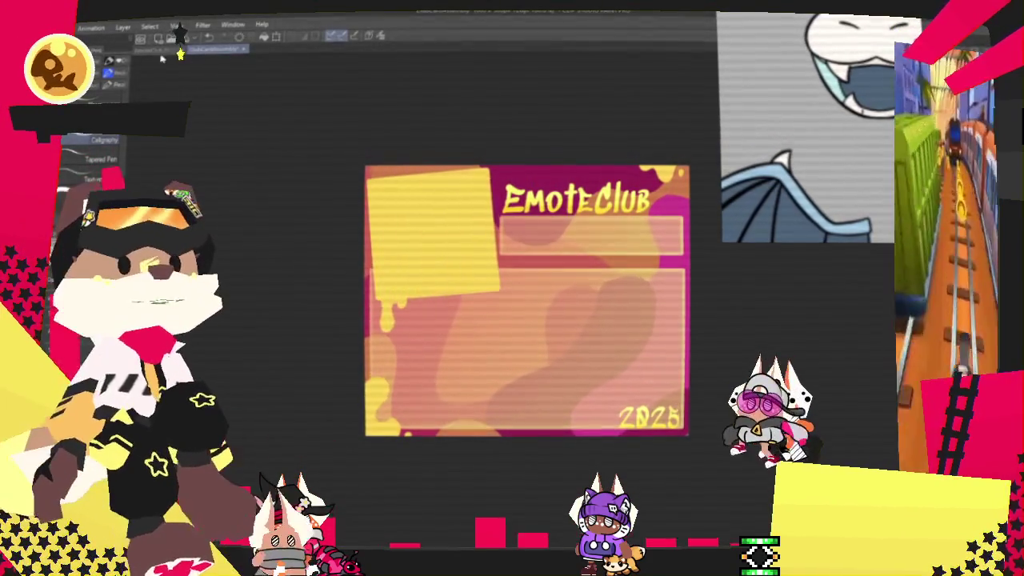
- Return to the horned character illustration and look through the File menu without choosing anything
left_click(156, 51)
key("alt+f")
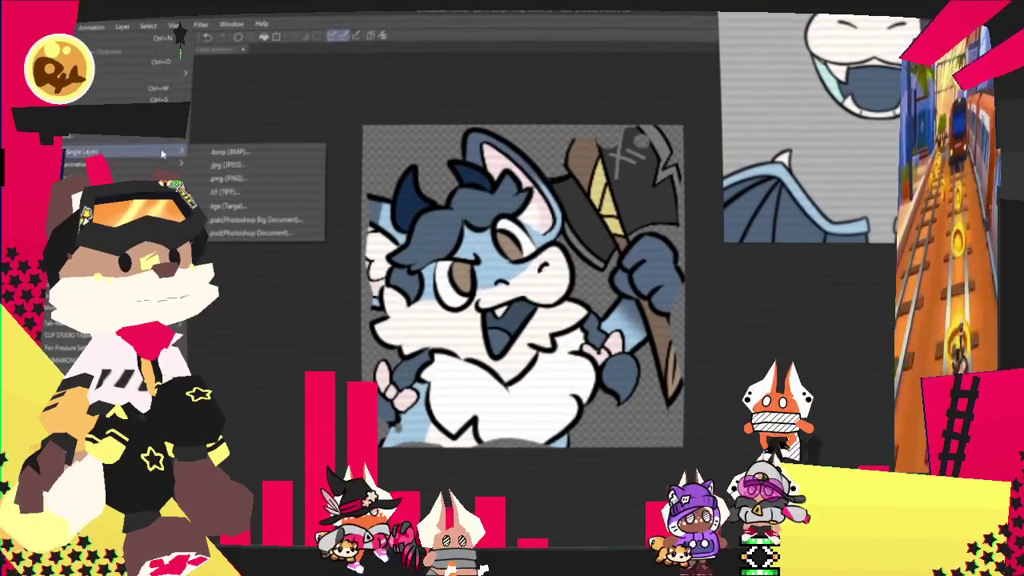
key("Escape")
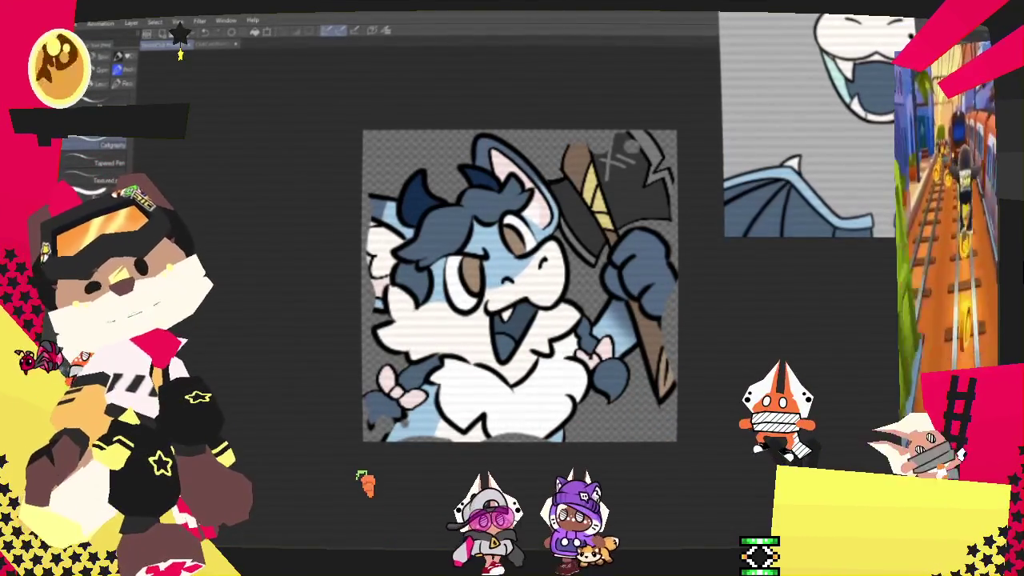
key("alt+f")
key("Escape")
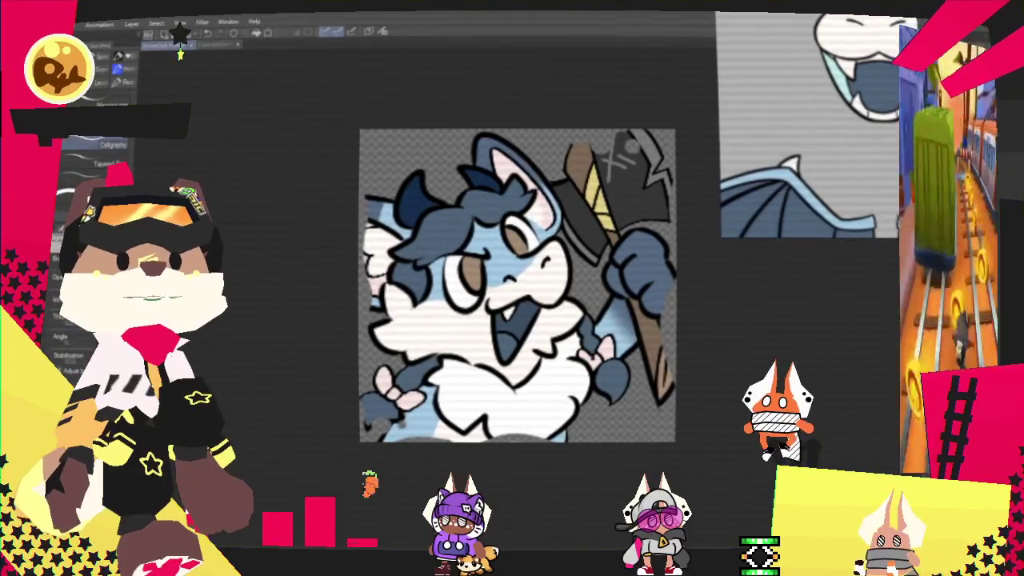
- Put the whole character illustration into transform, confirm it, and copy it for the card
key("o")
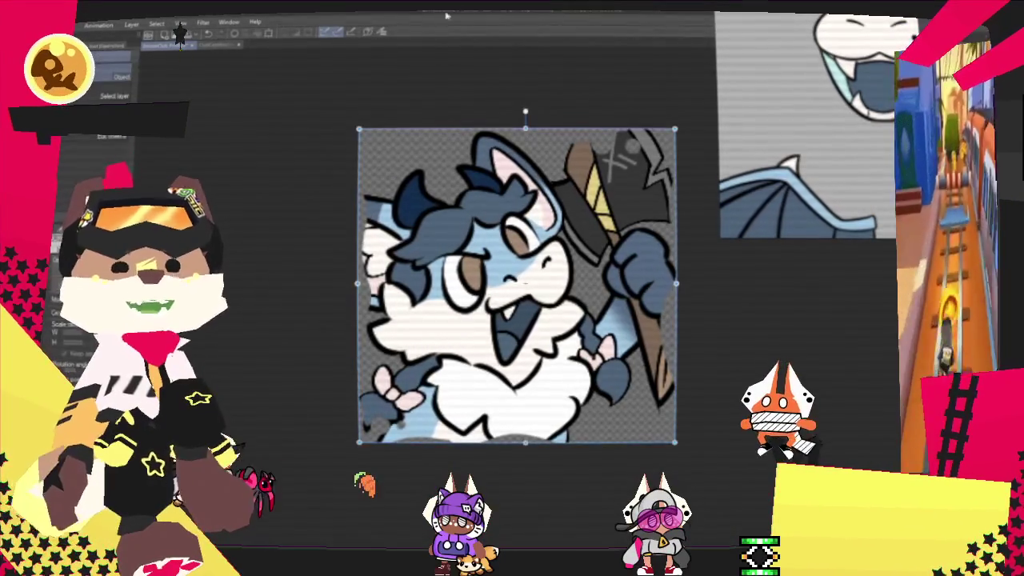
key("ctrl+shift+a")
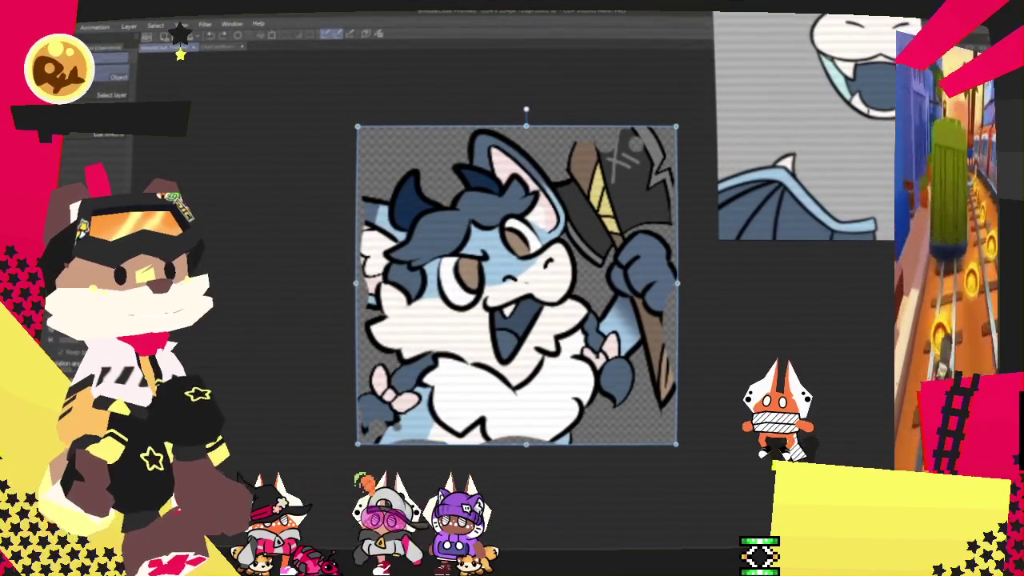
key("ctrl+d")
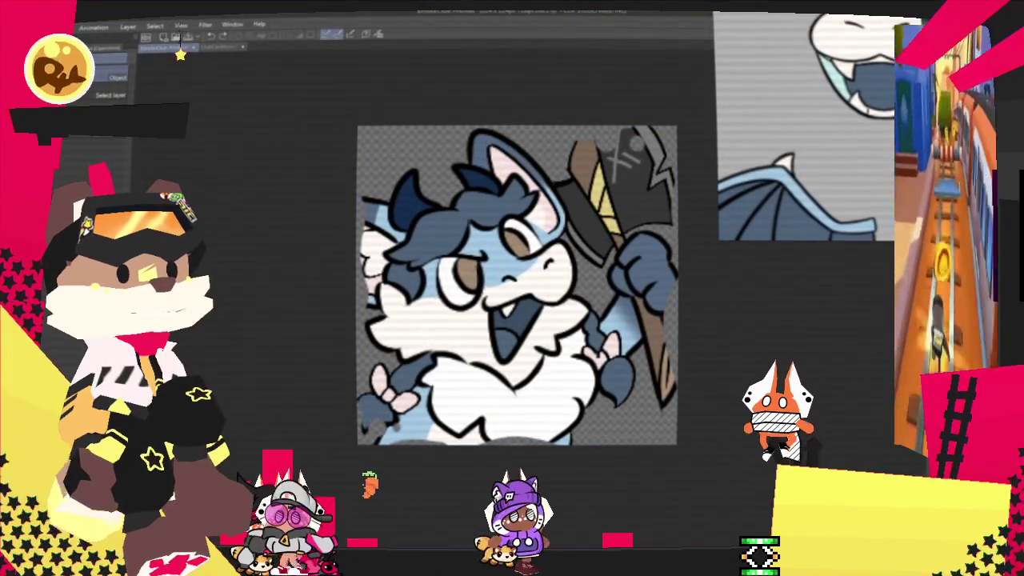
key("ctrl+t")
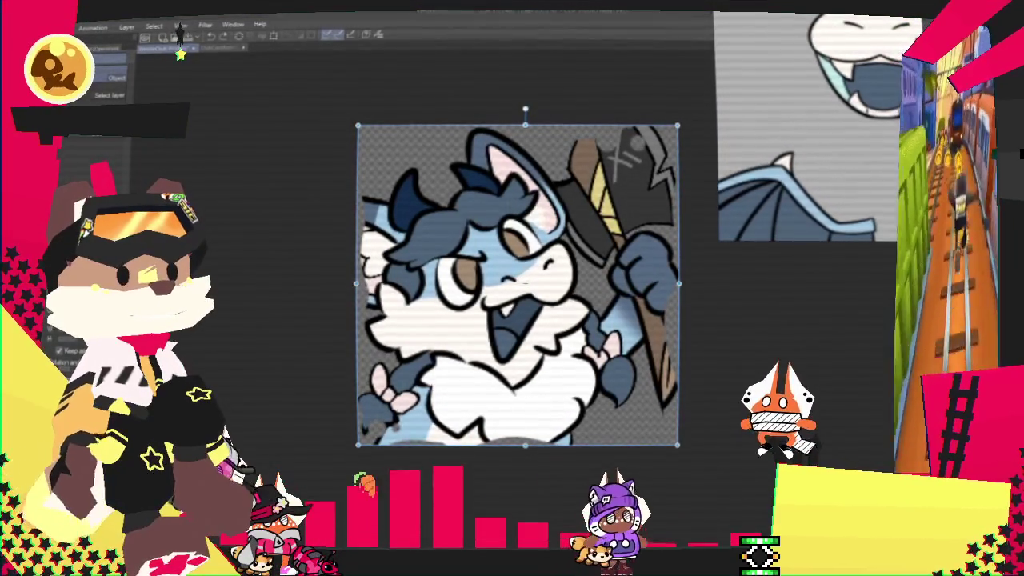
key("ctrl+d")
key("Return")
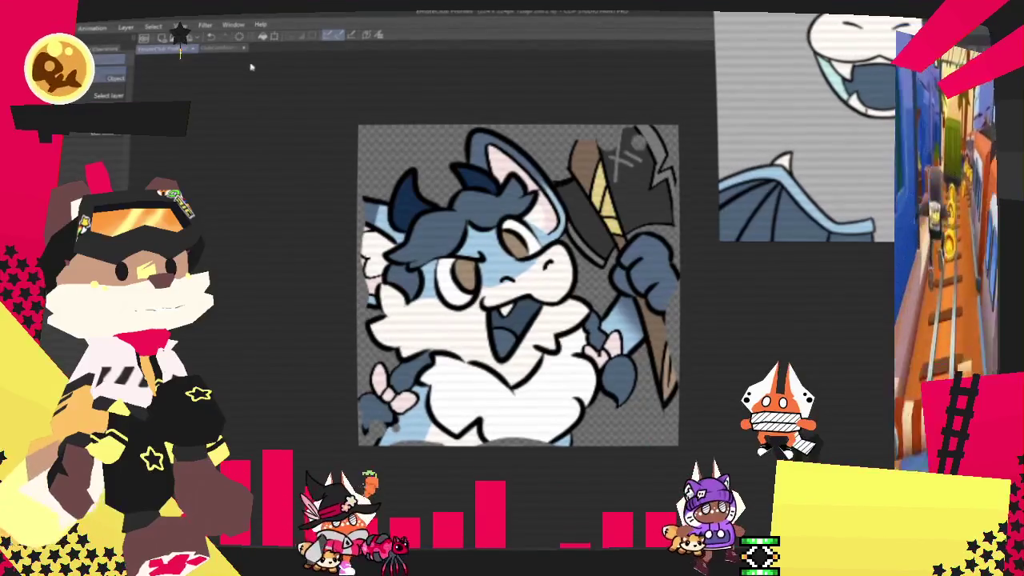
left_click(218, 48)
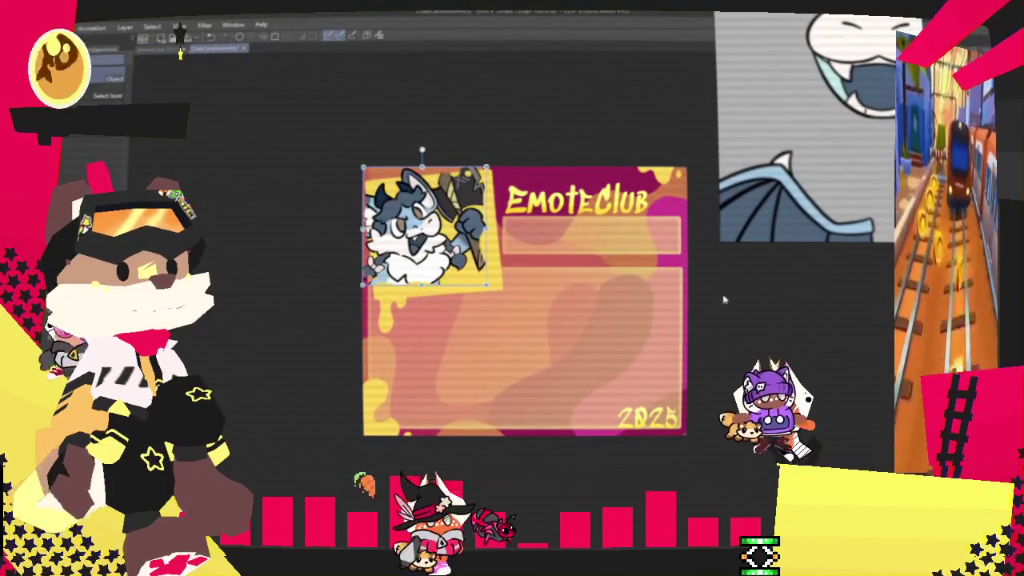
- Tilt the pasted creature slightly counterclockwise so it fills the card's top-left yellow picture frame
scroll(444, 225, "up", 3)
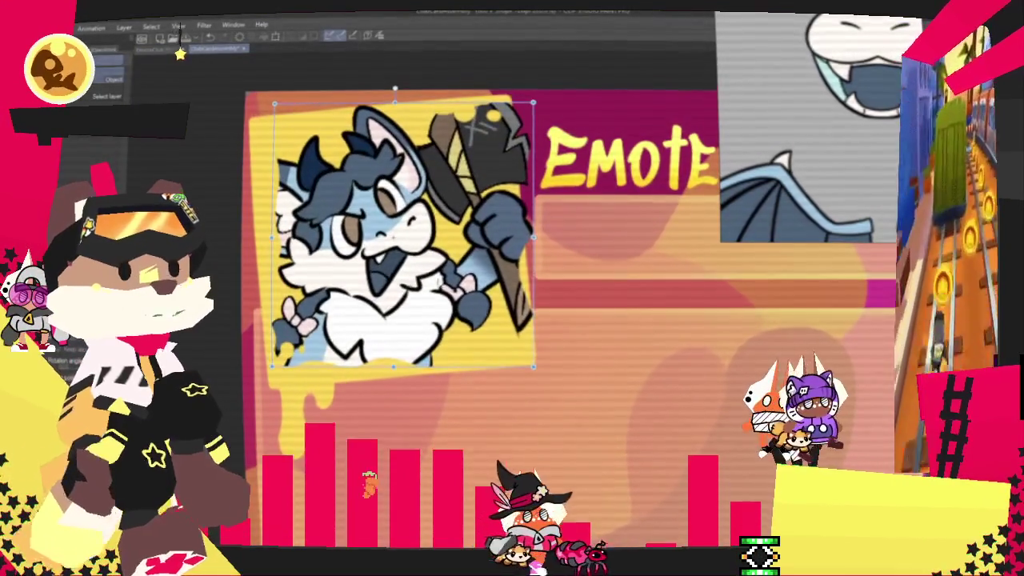
left_click_drag(480, 288, 440, 270)
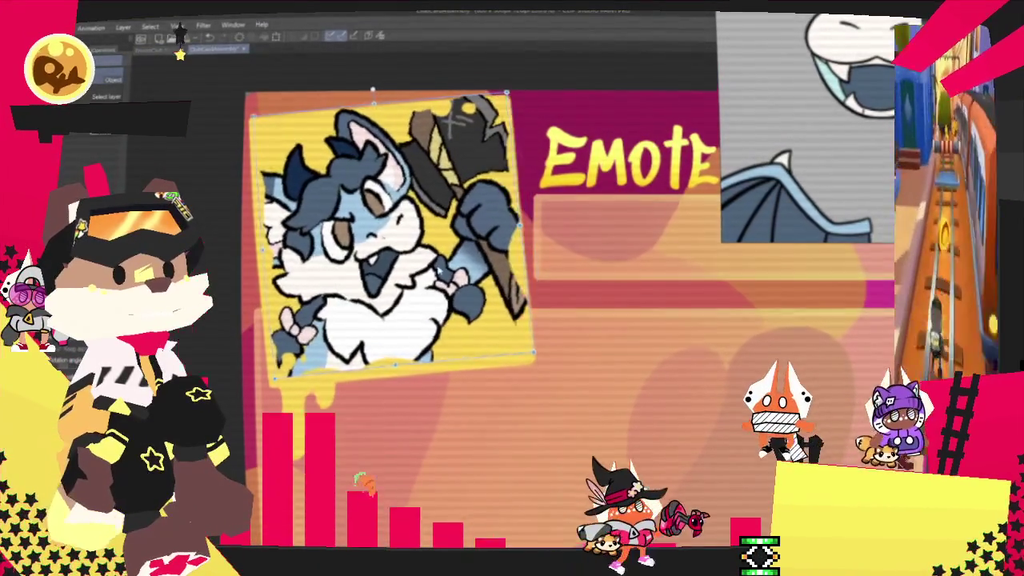
scroll(440, 271, "up", 1)
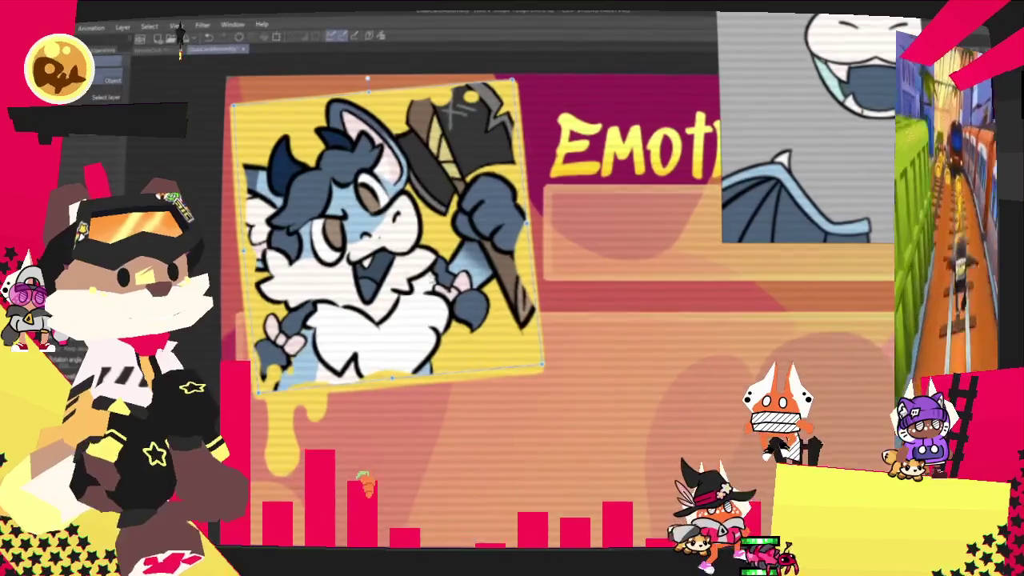
scroll(470, 292, "down", 1)
scroll(470, 292, "down", 1)
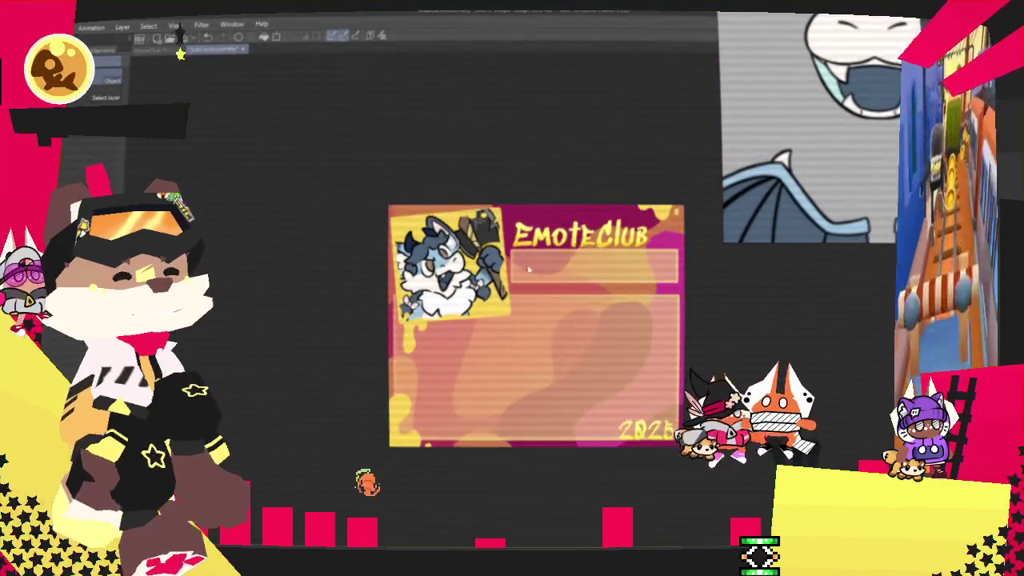
scroll(616, 249, "up", 2)
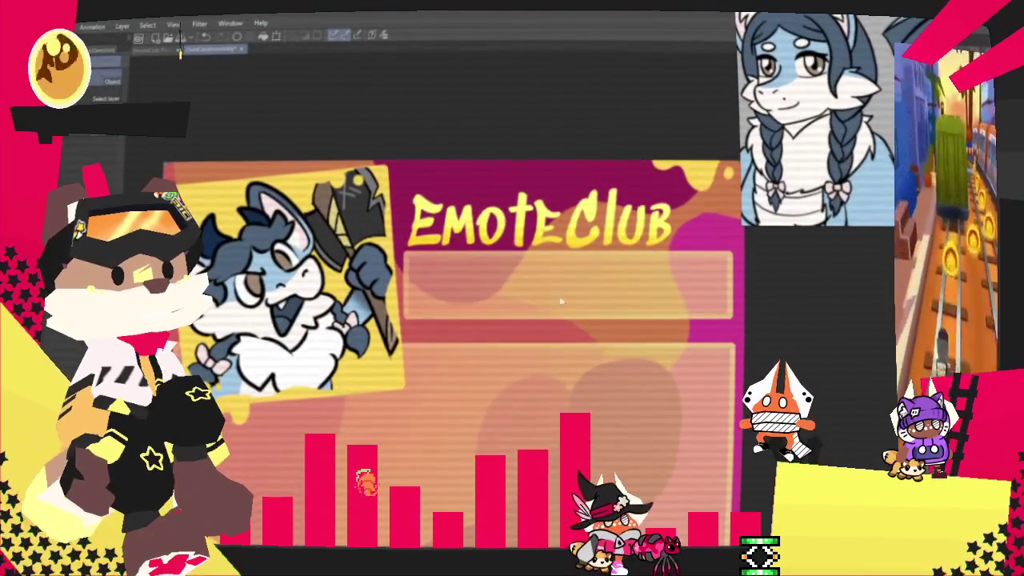
scroll(475, 338, "up", 1)
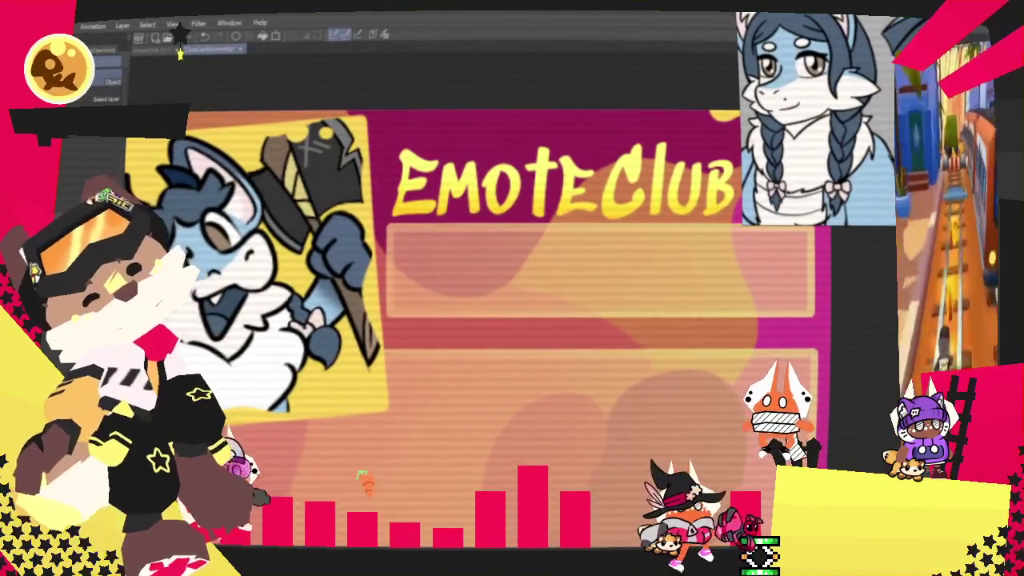
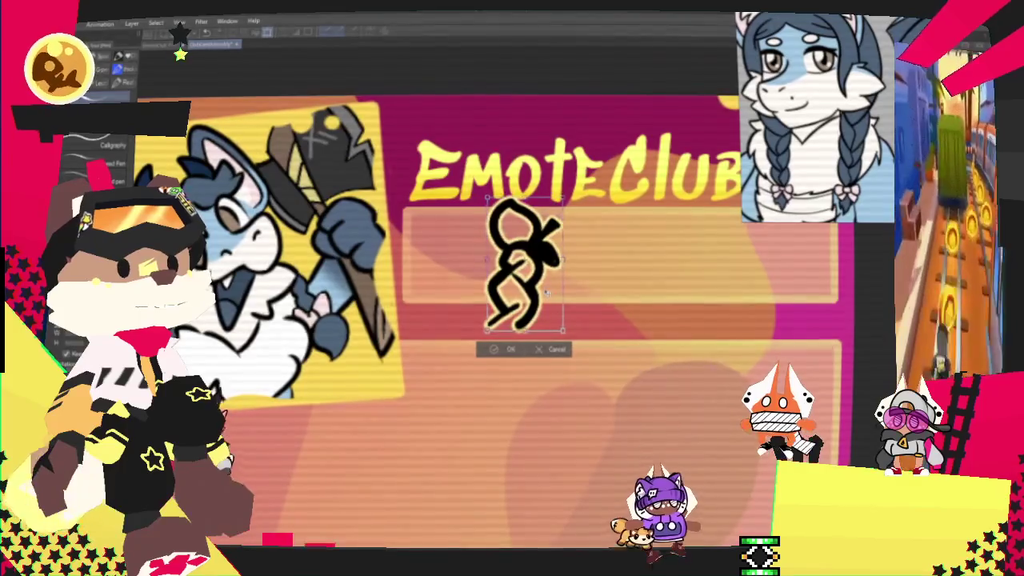
- Nudge the first glyph slightly left, then pen the N beside it, undoing and redrawing strokes
left_click_drag(524, 264, 514, 264)
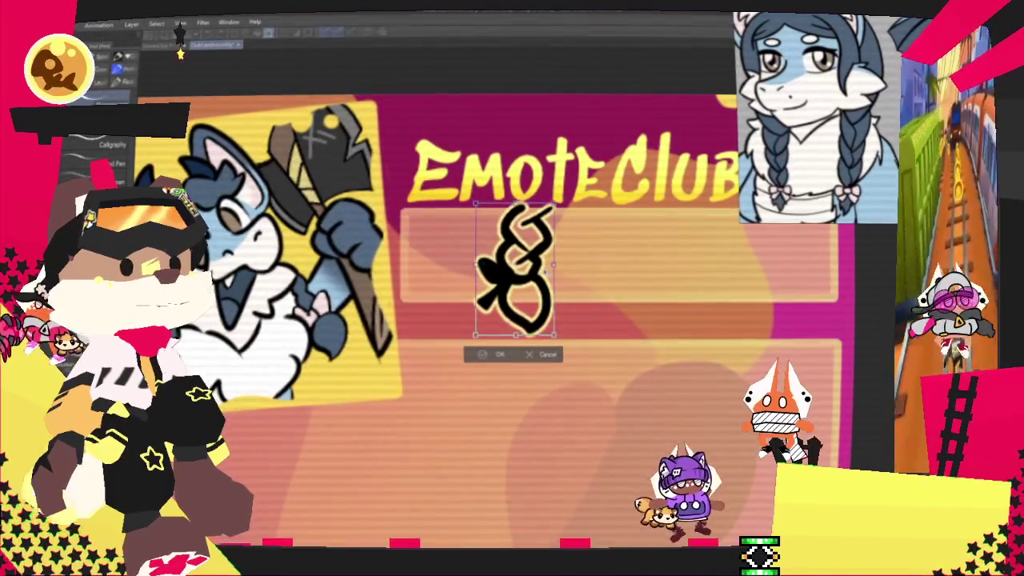
left_click(491, 356)
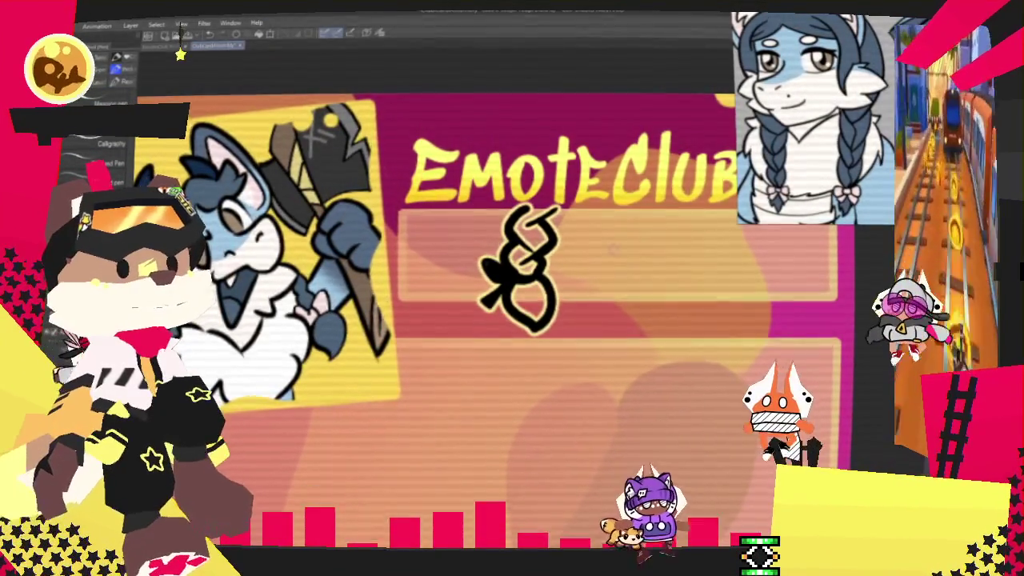
left_click_drag(564, 297, 624, 314)
left_click_drag(528, 308, 560, 240)
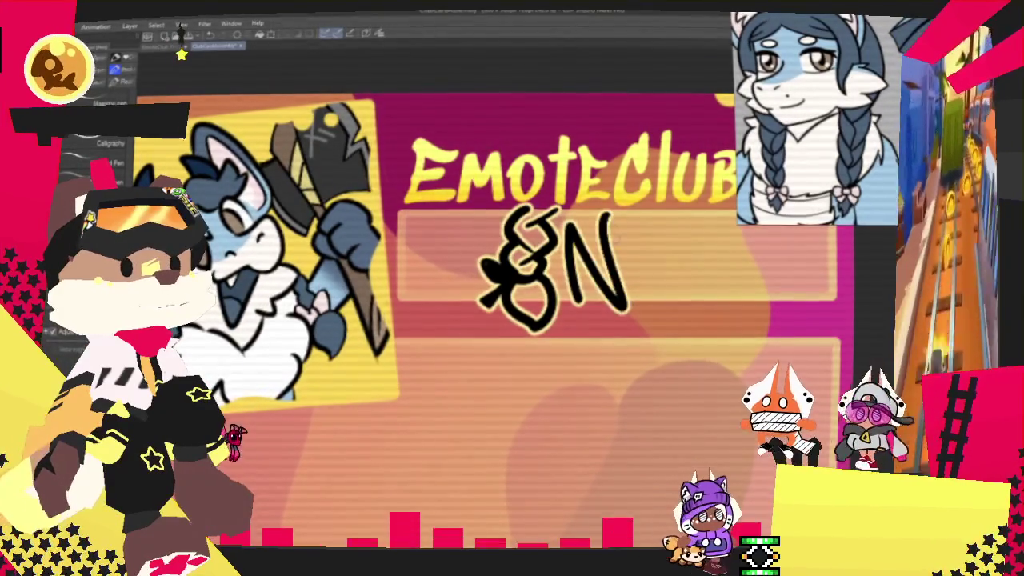
key("ctrl+z")
left_click_drag(560, 308, 624, 276)
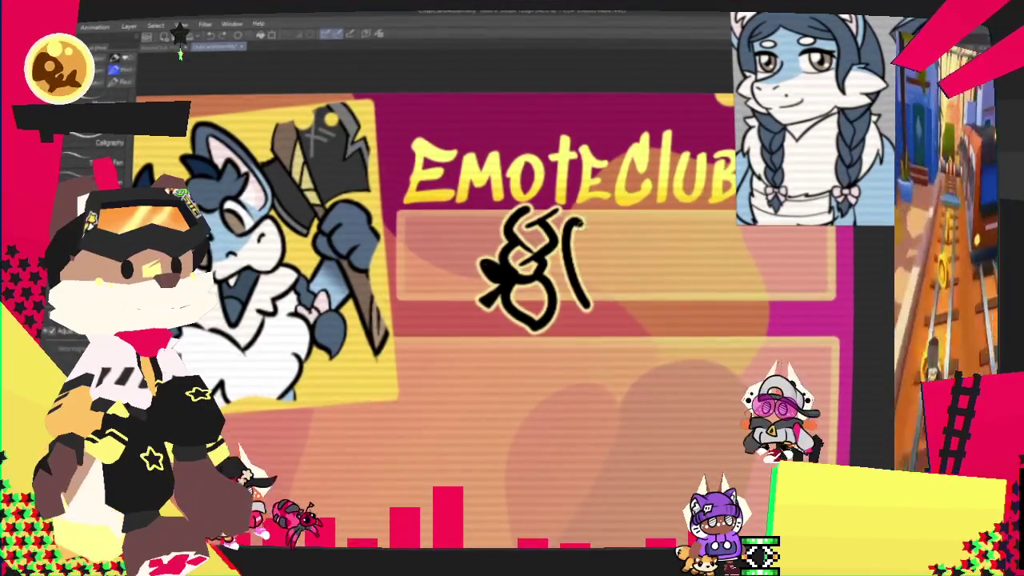
key("ctrl+z")
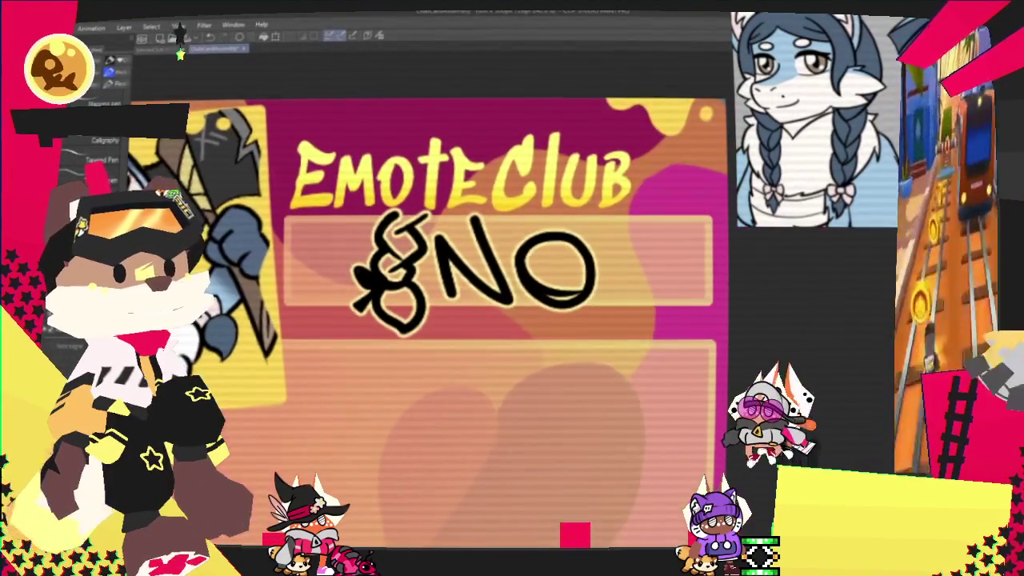
key("ctrl+z")
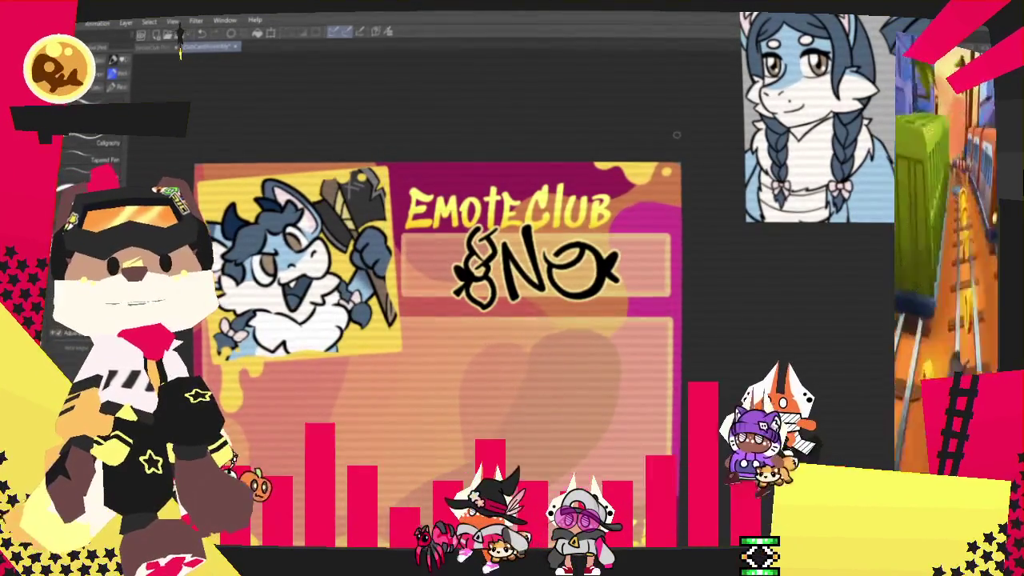
- Zoom the view in and out around the ONO lettering to frame the final O
scroll(676, 134, "down", 1)
scroll(640, 144, "down", 1)
scroll(619, 148, "down", 2)
scroll(619, 148, "down", 2)
scroll(632, 145, "up", 1)
scroll(648, 142, "up", 2)
scroll(645, 142, "up", 2)
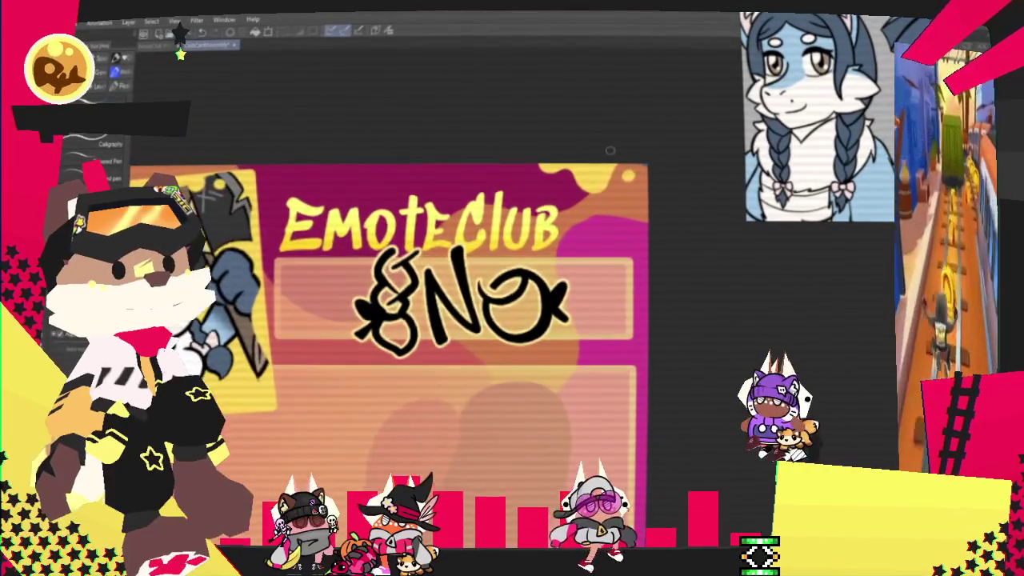
scroll(610, 150, "up", 1)
scroll(609, 151, "down", 1)
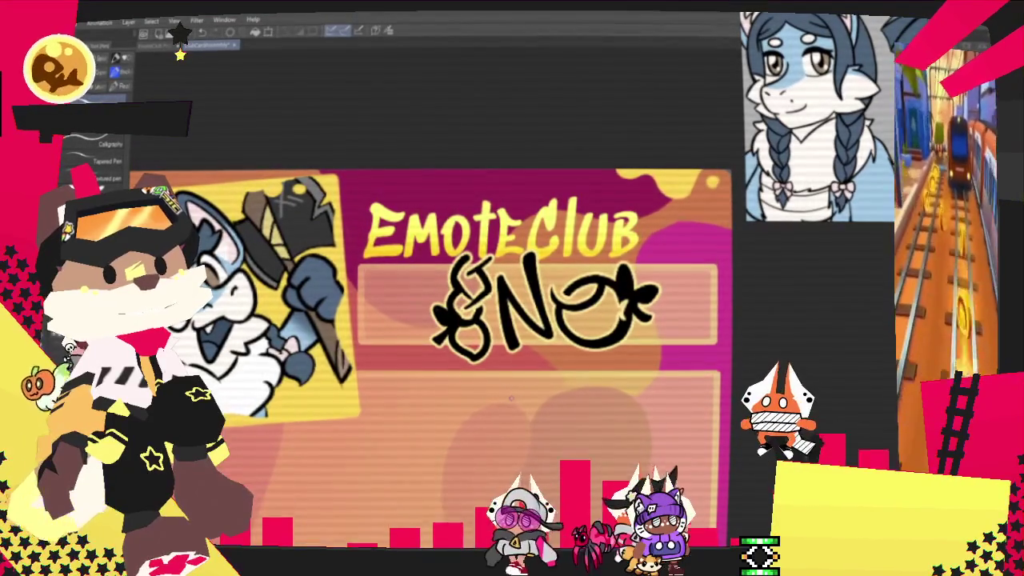
- Fit the entire card to the window with Ctrl+0 and bring up the File menu's Export choices
key("ctrl+0")
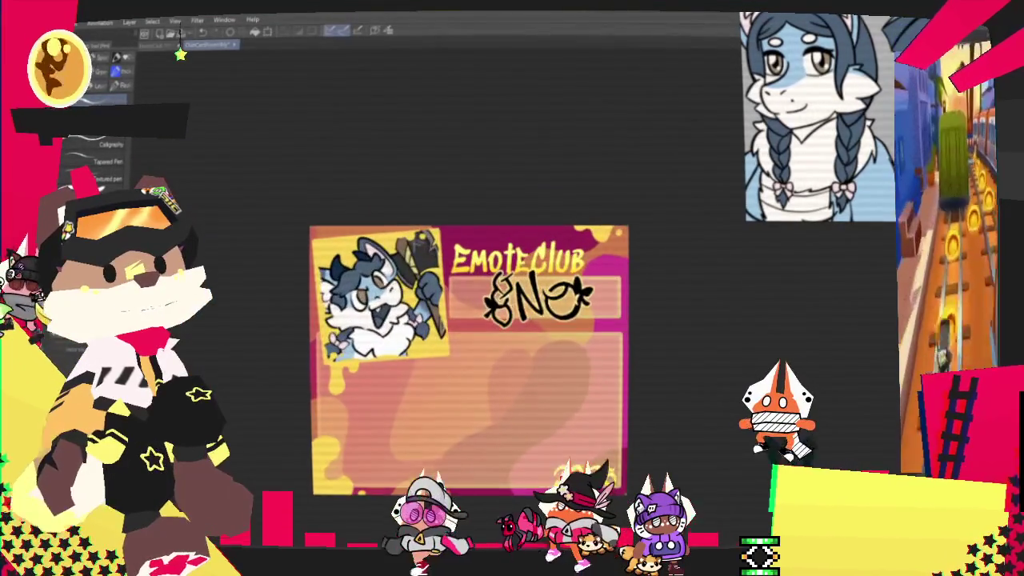
key("alt+f")
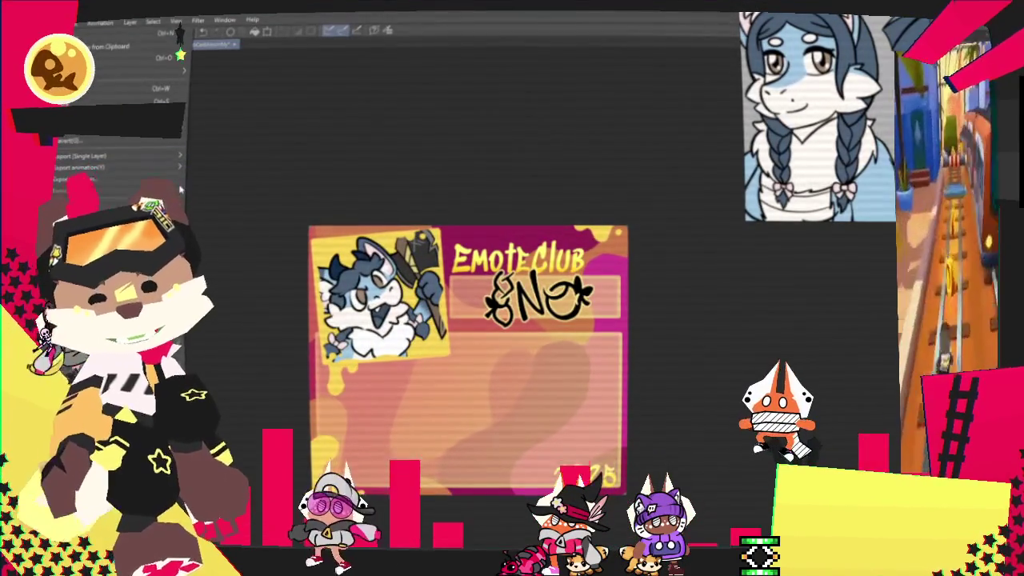
mouse_move(80, 167)
left_click(210, 186)
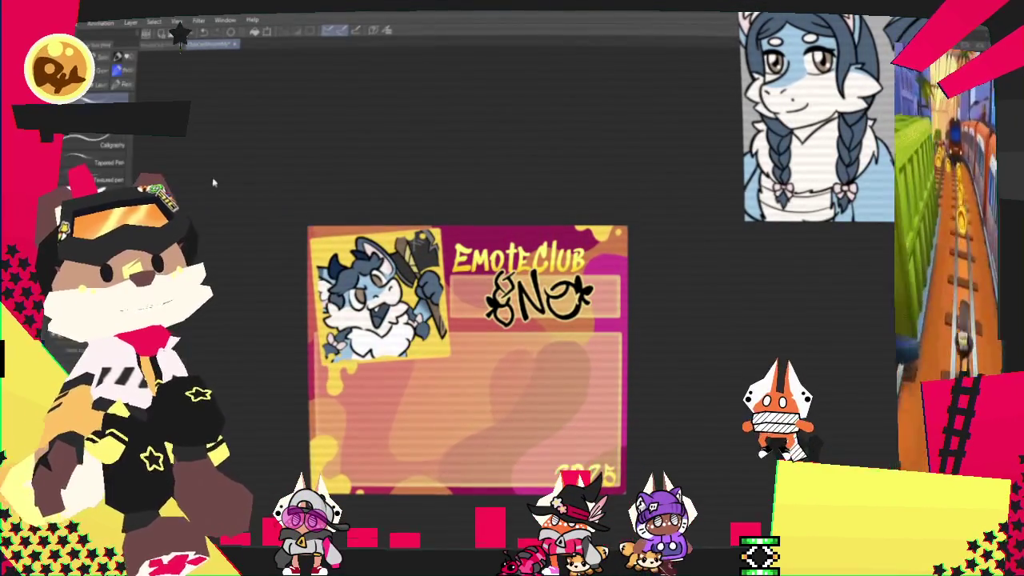